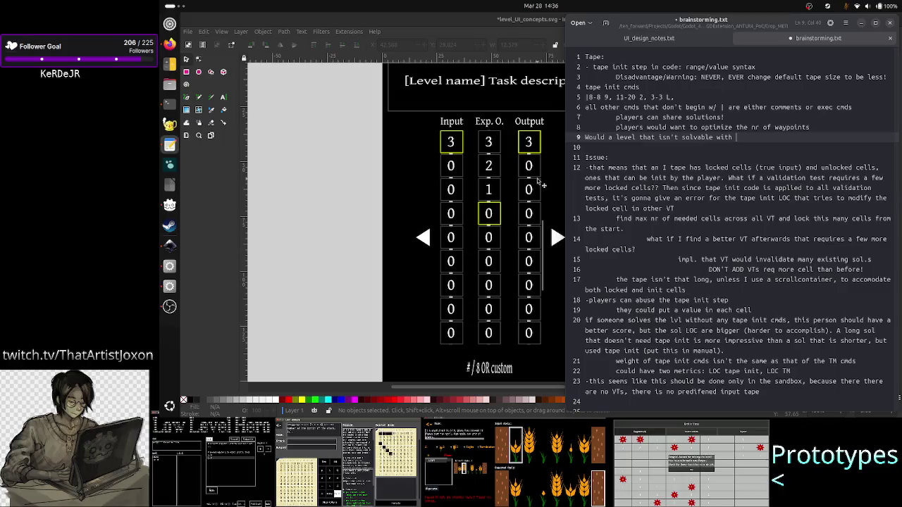
- Rewrite line 9 to ask whether a level that isn't solvable without tape init cmds is a good level??
text(lock)
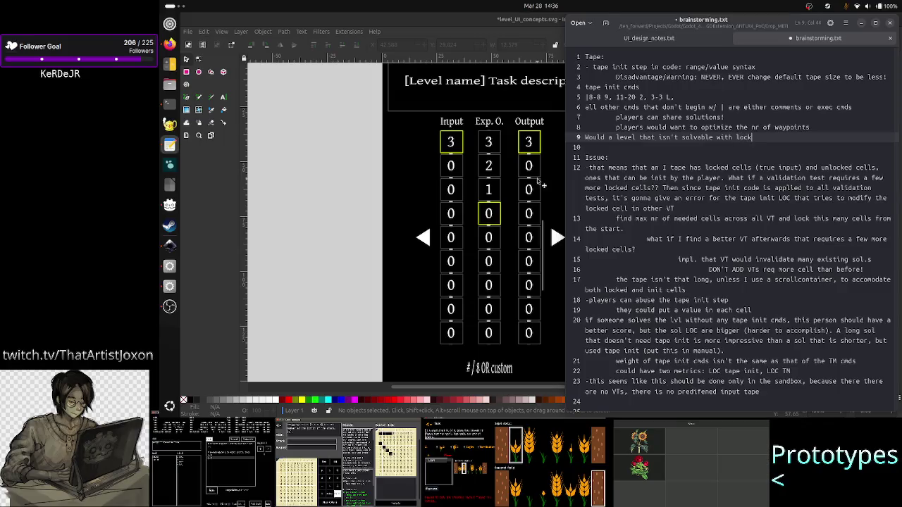
text(ed cells)
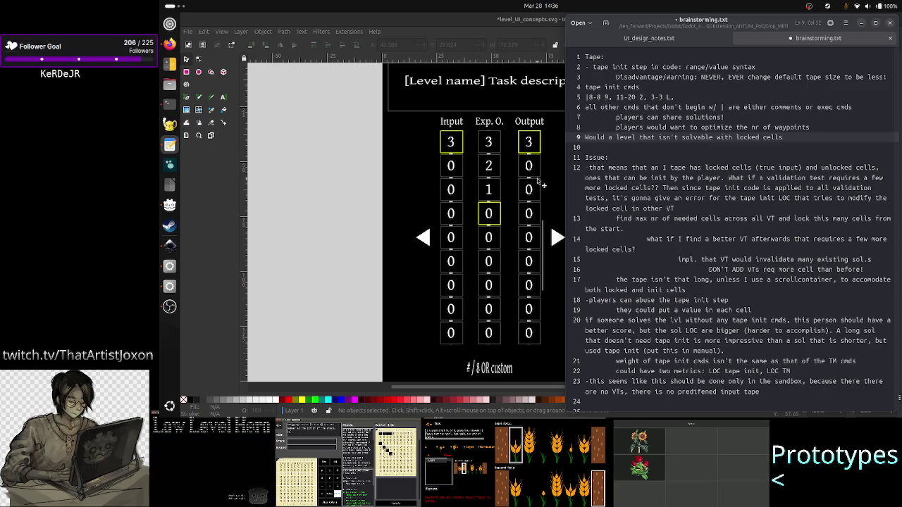
text( after t)
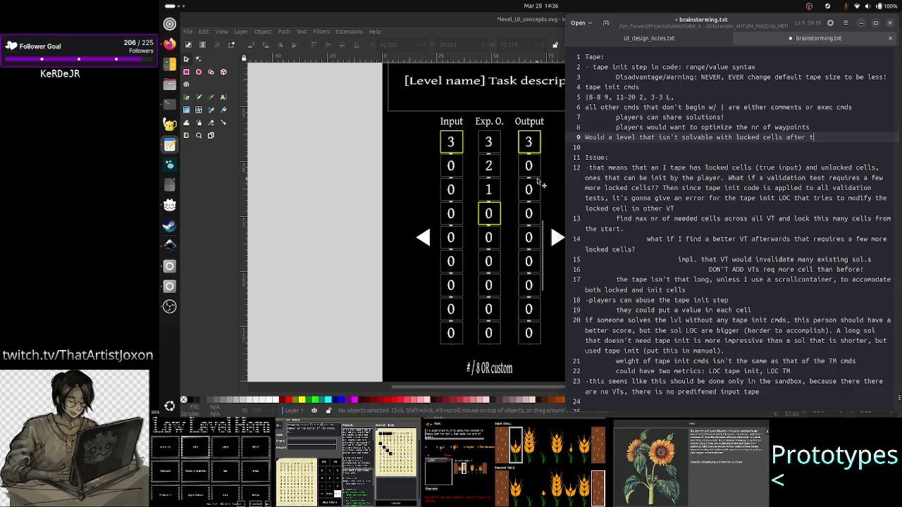
text(he I part)
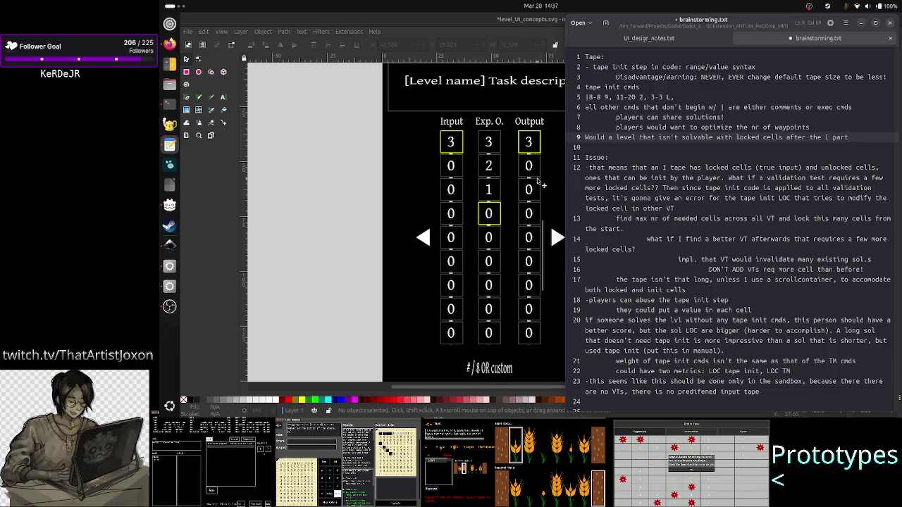
key(BackSpace)
key(BackSpace)
key(BackSpace)
key(BackSpace)
key(BackSpace)
key(BackSpace)
key(BackSpace)
key(BackSpace)
key(BackSpace)
key(BackSpace)
key(BackSpace)
text(isn't solv)
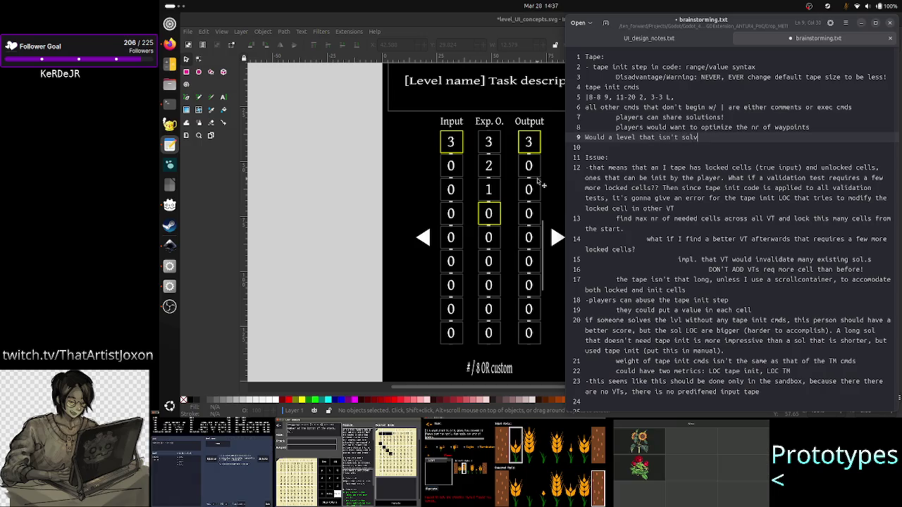
text(able w/ )
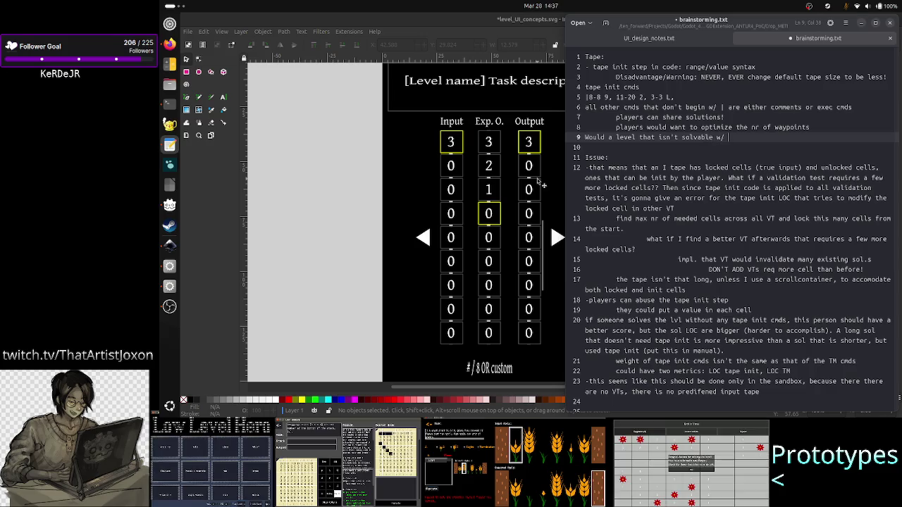
text(out tape init cmds )
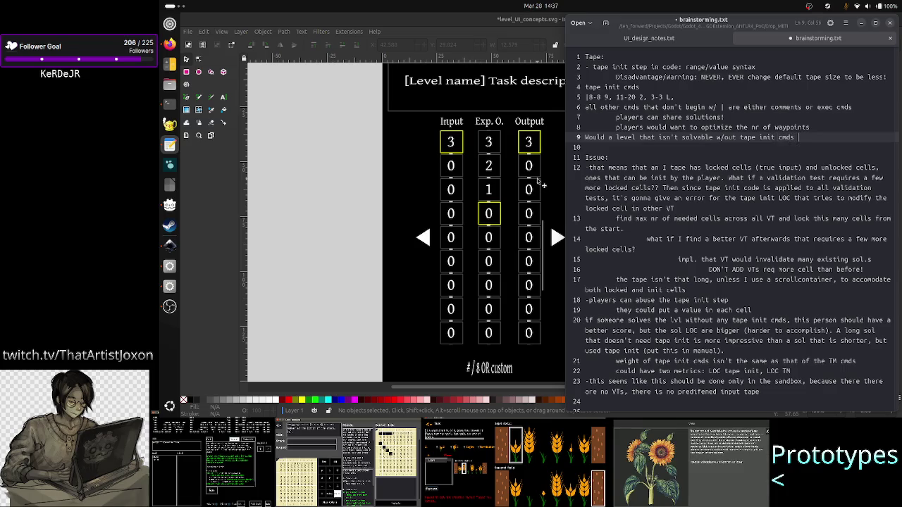
text(be a good level)
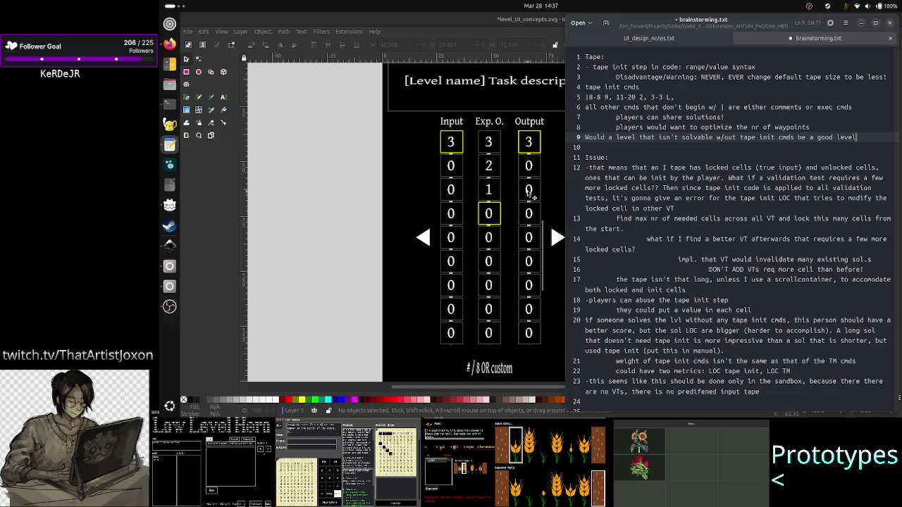
key(BackSpace)
text(vel??)
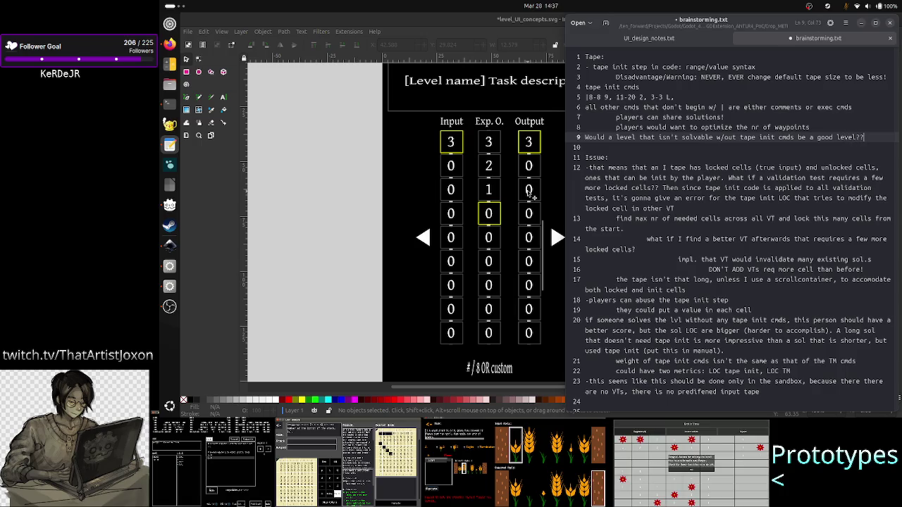
- Add a note below: 'does that mean that locked I cells could be non-adjacent: 1-4 I, 7'
key(Return)
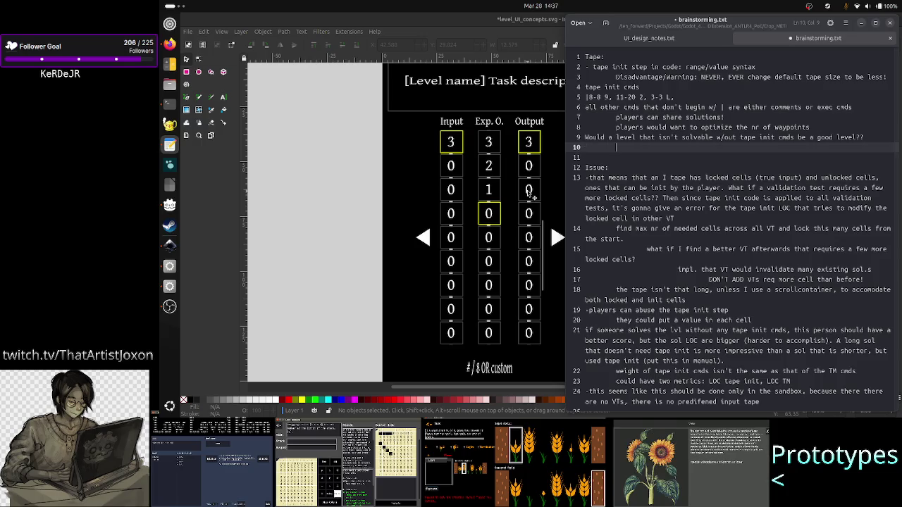
text(d)
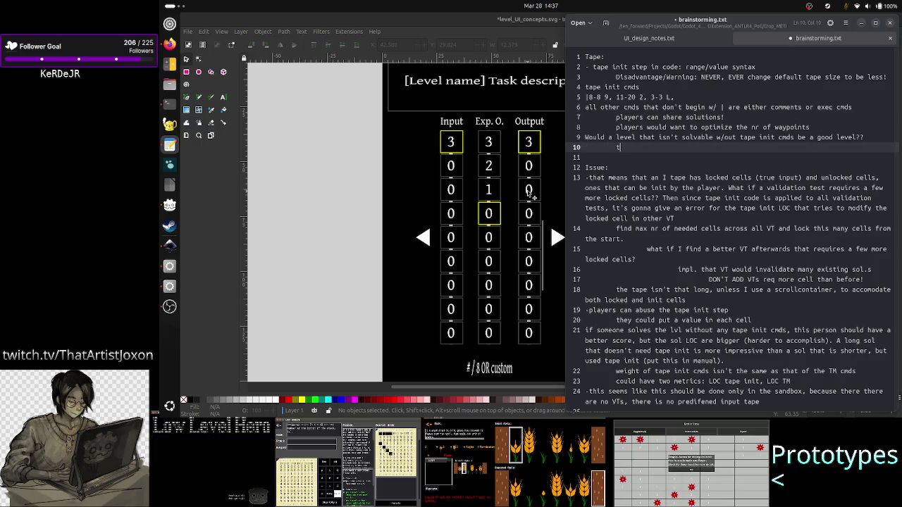
text(oes that m)
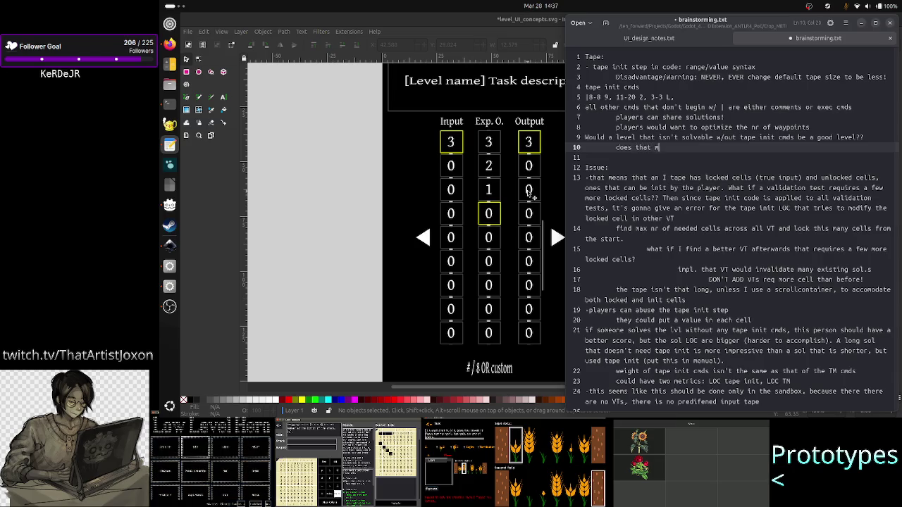
text(ean w)
key(BackSpace)
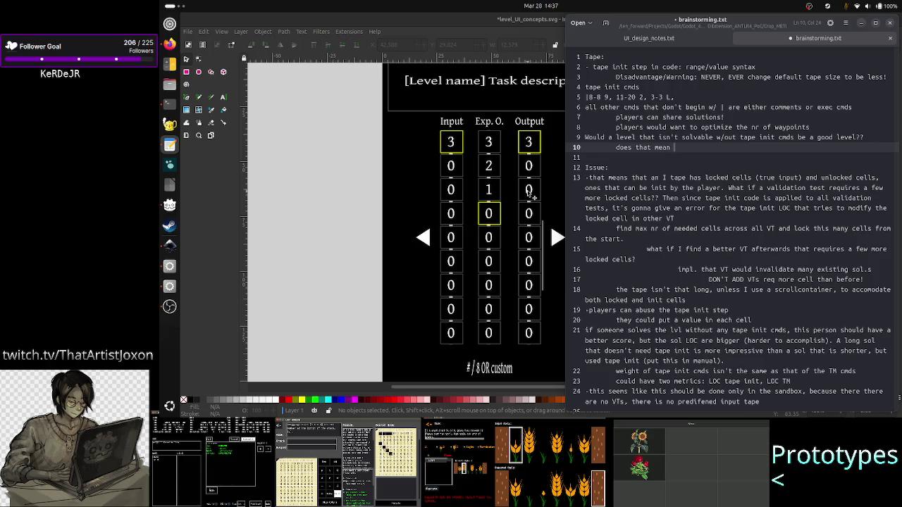
text(that )
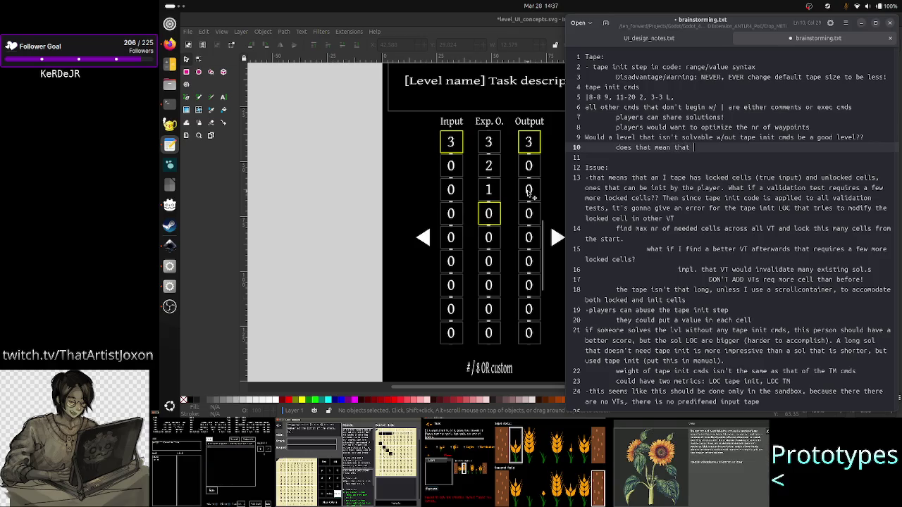
text(locked cells)
key(BackSpace)
key(BackSpace)
key(BackSpace)
text(I cells co)
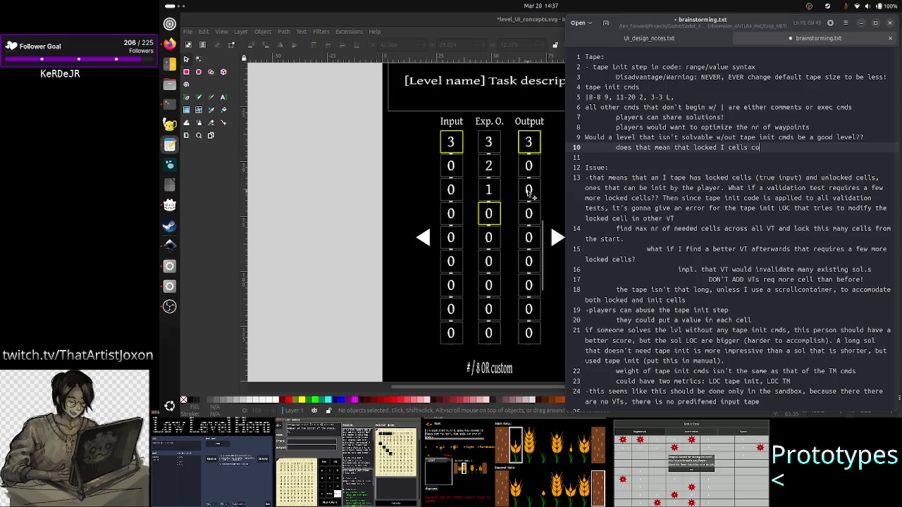
text(uld be )
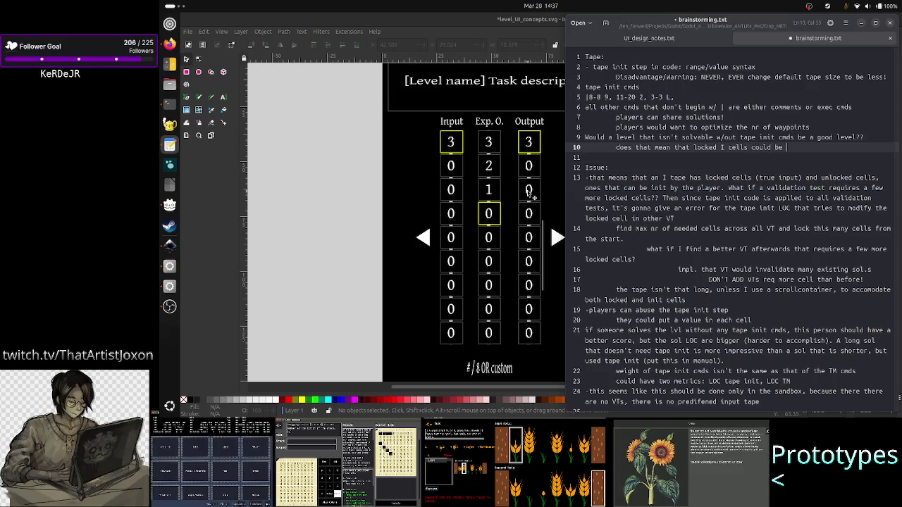
text(non-adjacen)
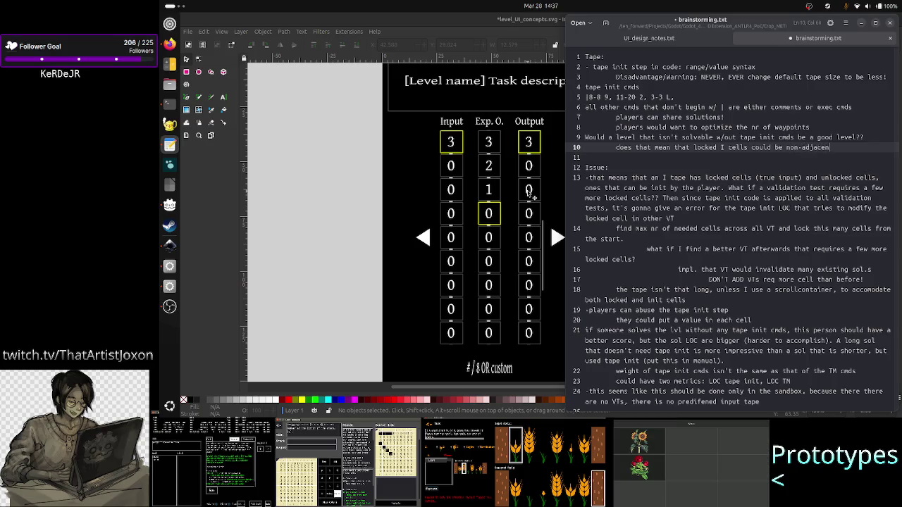
text(t)
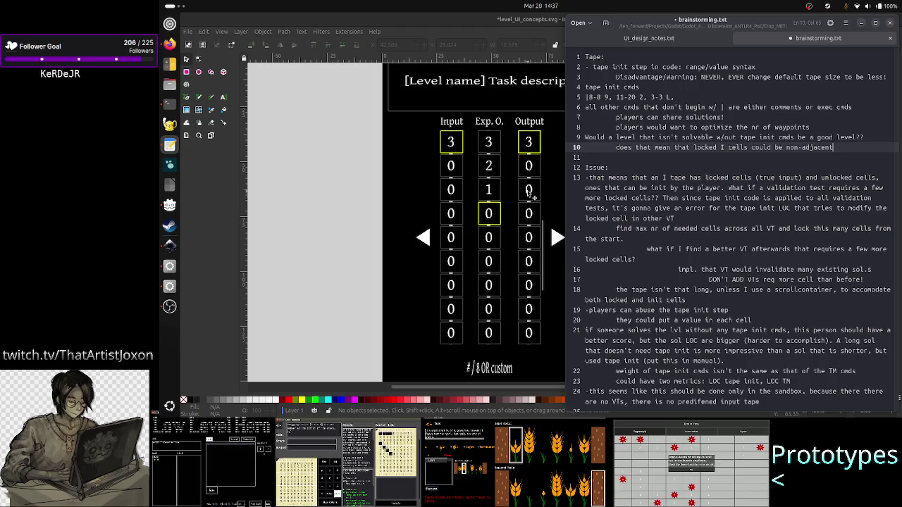
text(: 1-4)
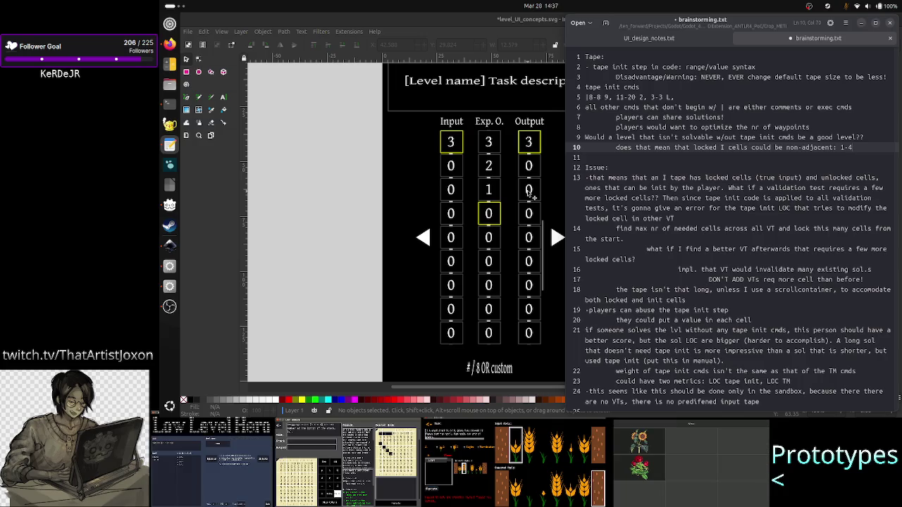
text( I)
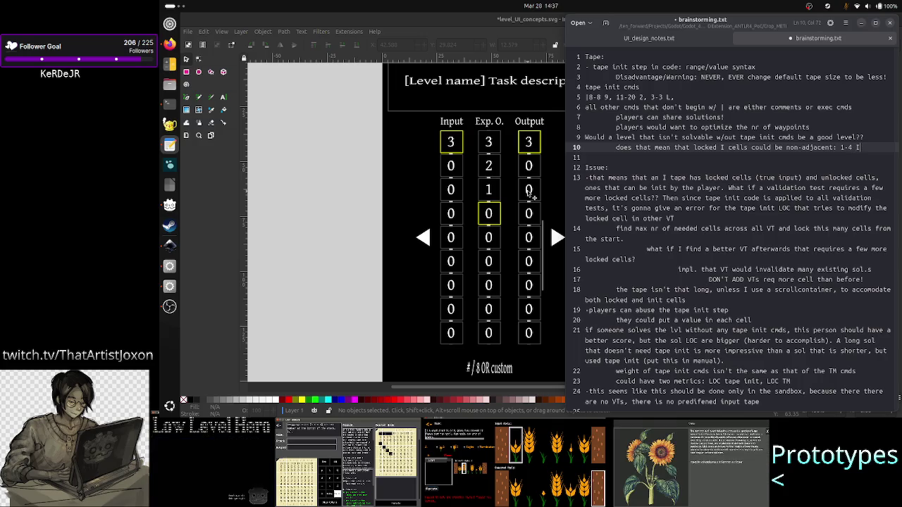
text(, )
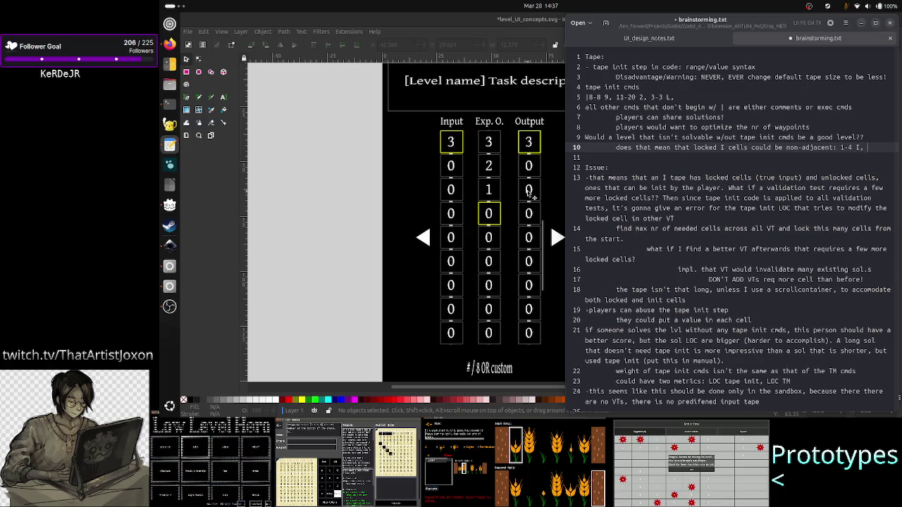
text(7)
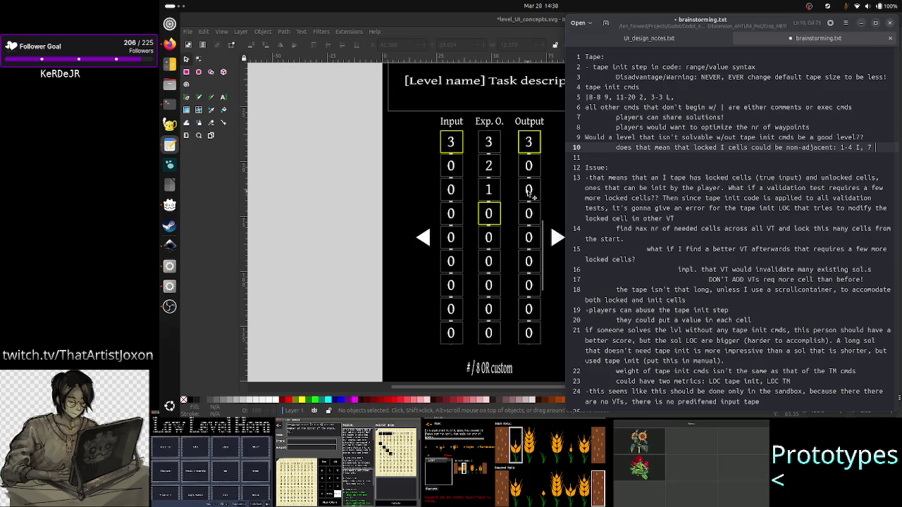
text(I)
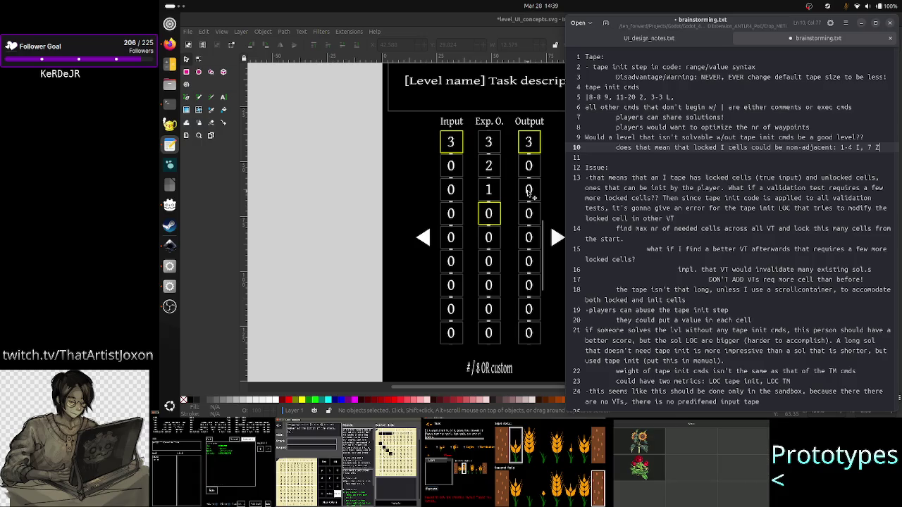
- Add the note 'mark cells that are locked so that they are instantly visible!!!' and save
key(Return)
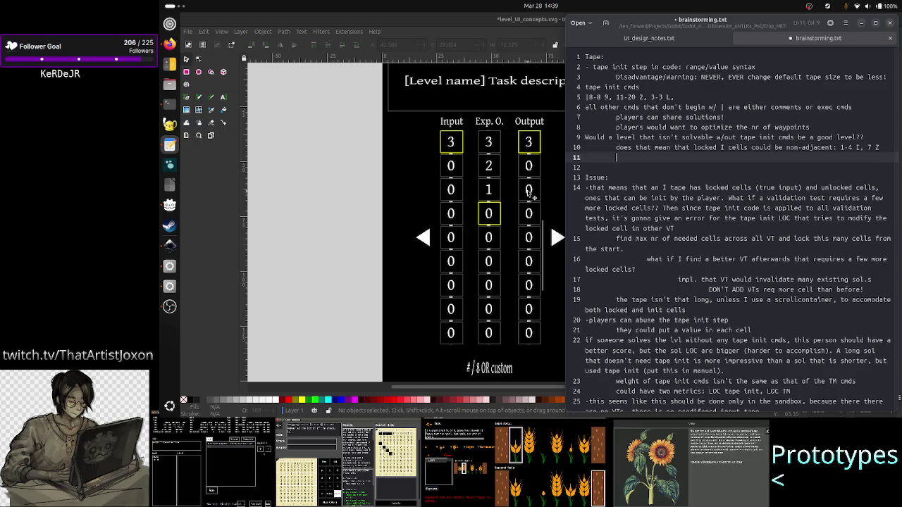
text(mark cells that are locked)
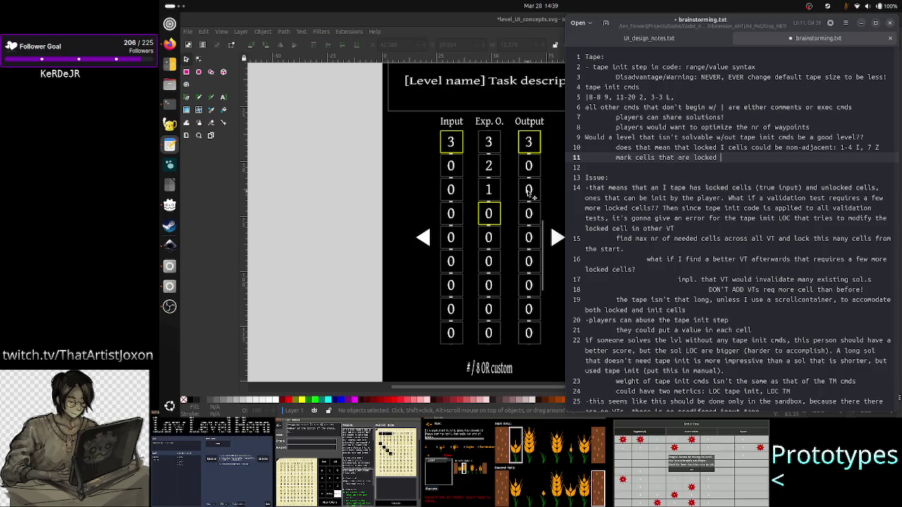
text( so that th)
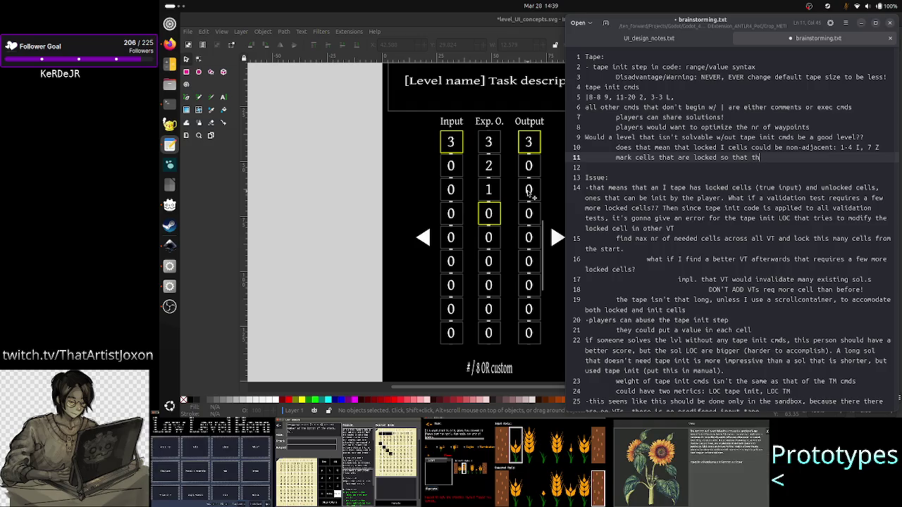
text(ey are instantly visible!)
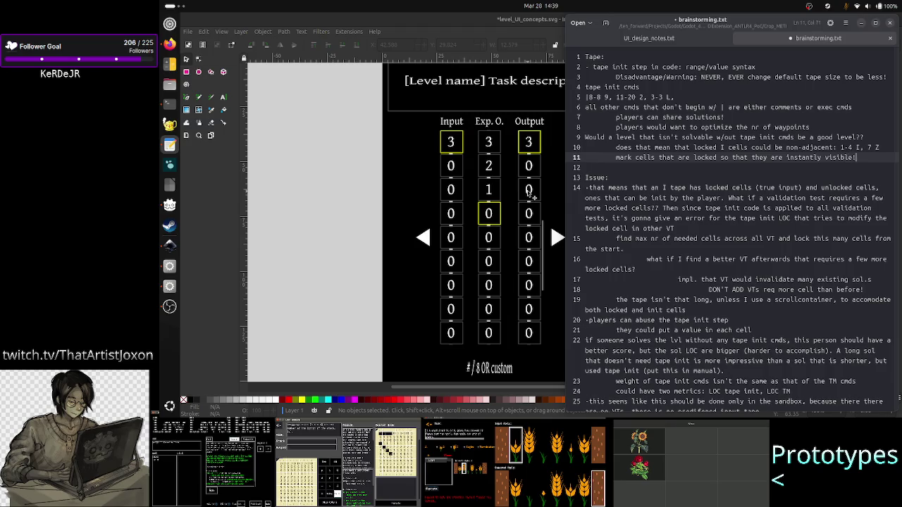
text(!!)
key(ctrl+s)
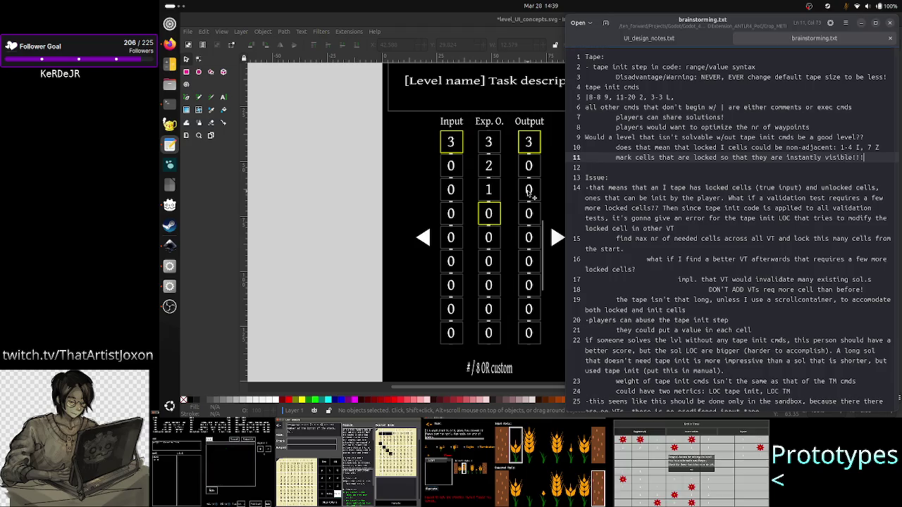
- Add the deeper-indented note 'use a lock icon', save, and switch to Firefox
key(Return)
key(Tab)
text(use a lo)
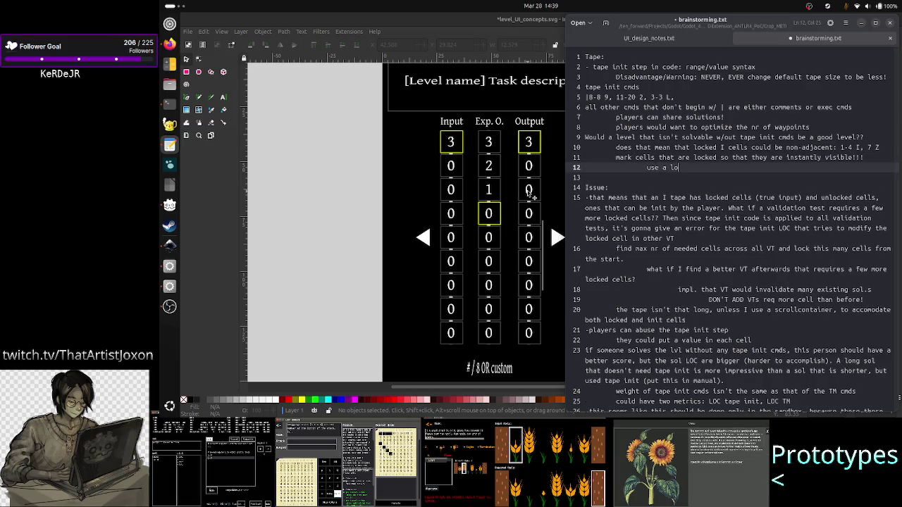
text(ck icon)
key(ctrl+s)
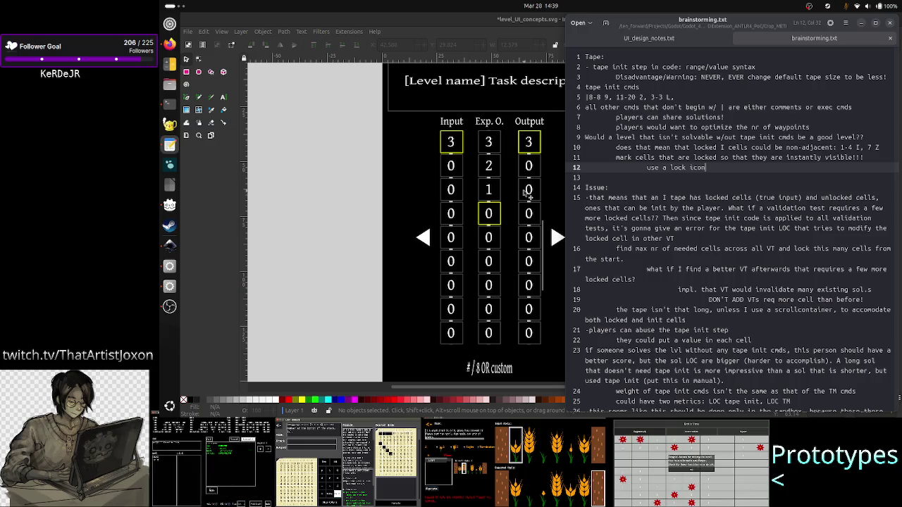
click(169, 44)
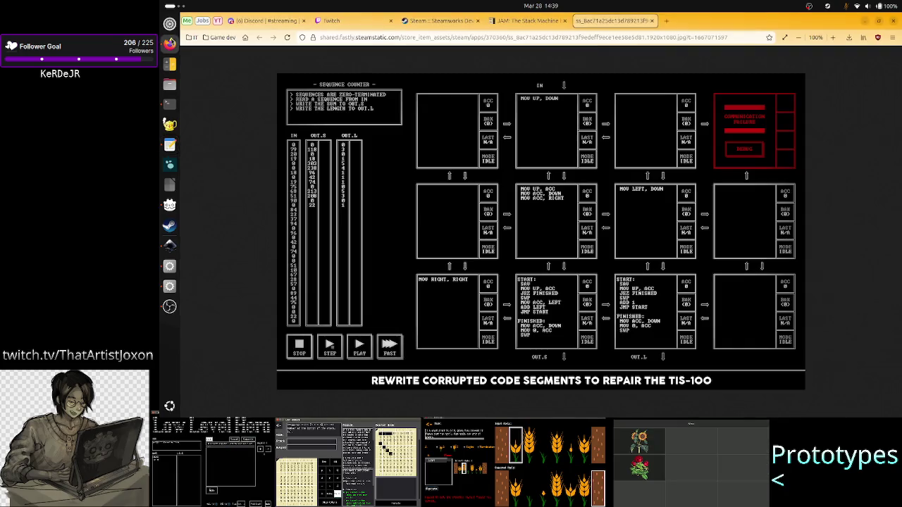
- Search Google Images for 'lock icon' in a new tab, then return to Inkscape
click(665, 21)
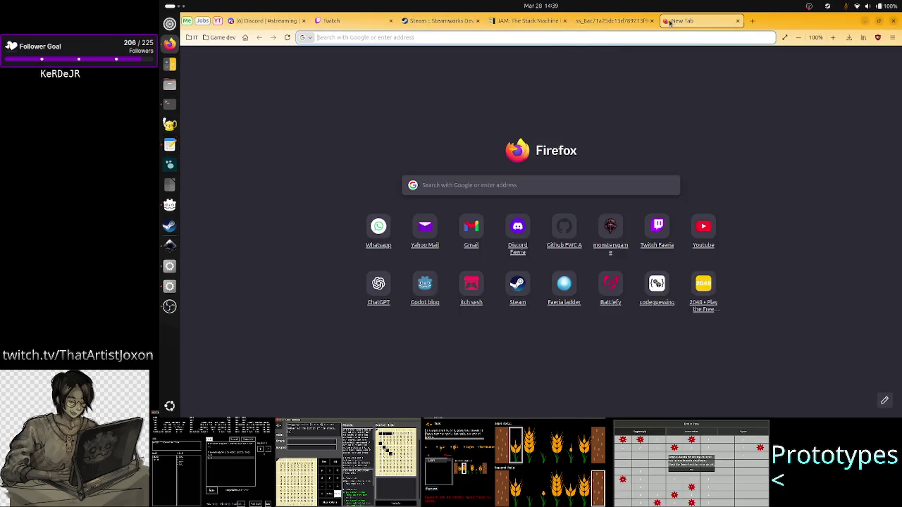
text(lock icon)
key(Return)
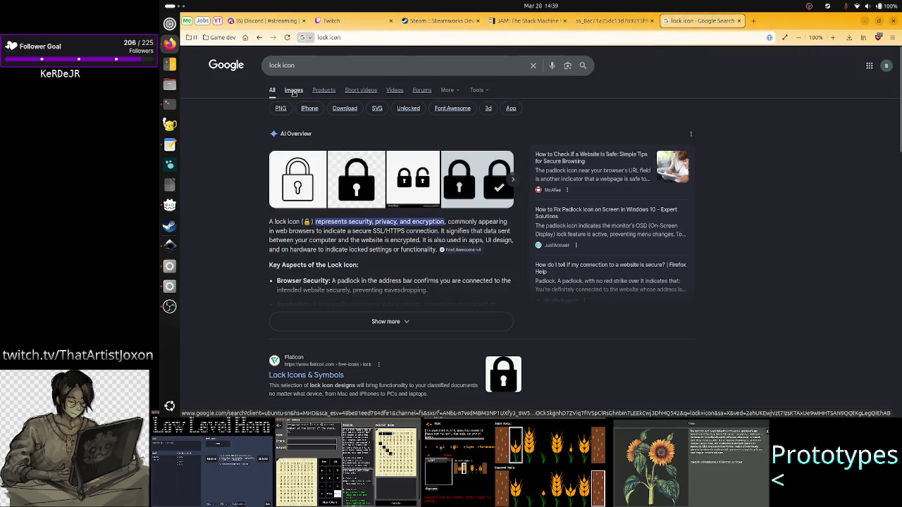
click(294, 90)
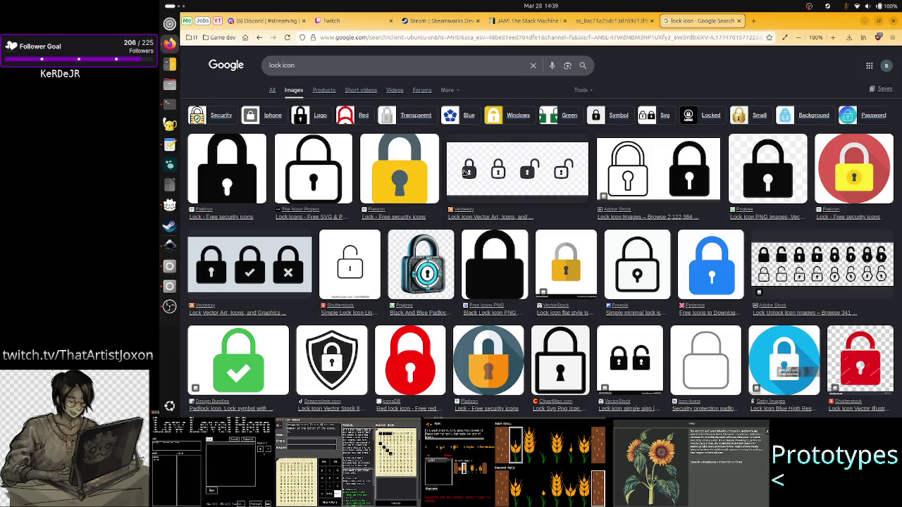
key(alt+Tab)
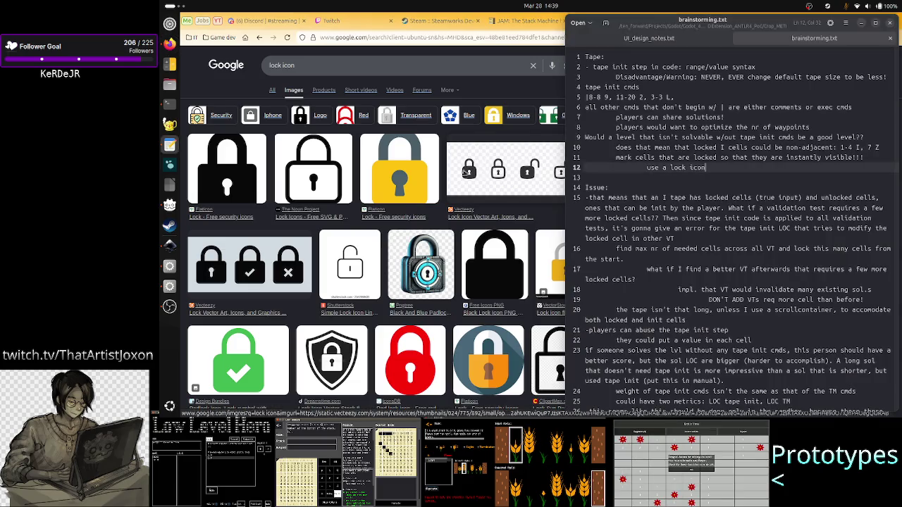
key(alt+Tab)
key(alt+Tab)
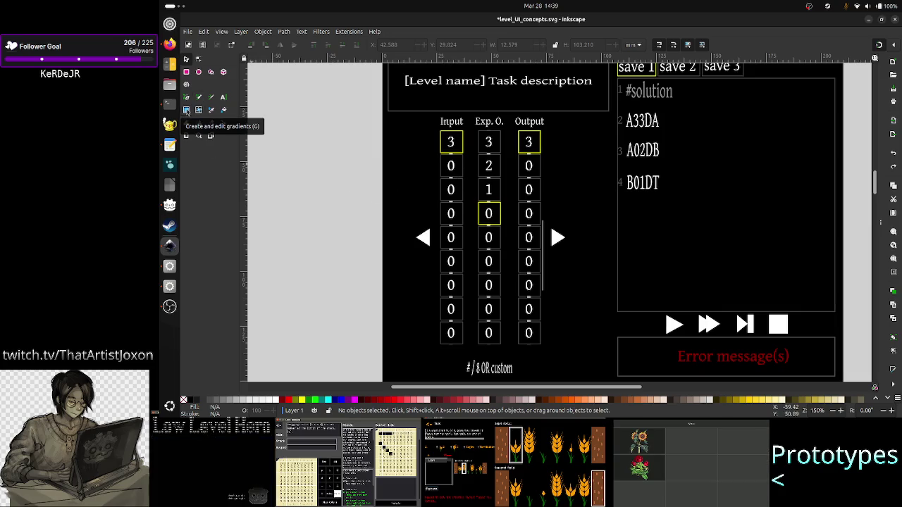
- Draw a square left of the page and fill it black
click(186, 72)
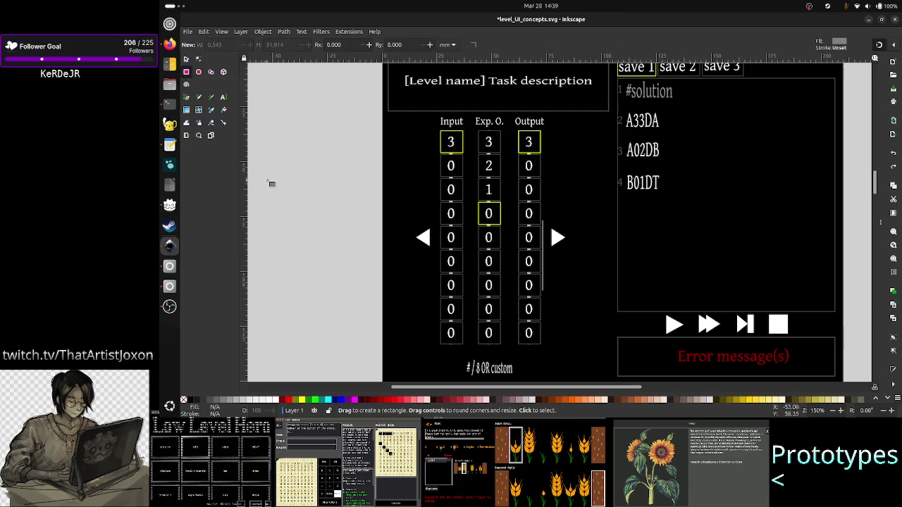
mouse_move(278, 183)
mouse_down()
mouse_move(338, 231)
mouse_move(324, 226)
mouse_up()
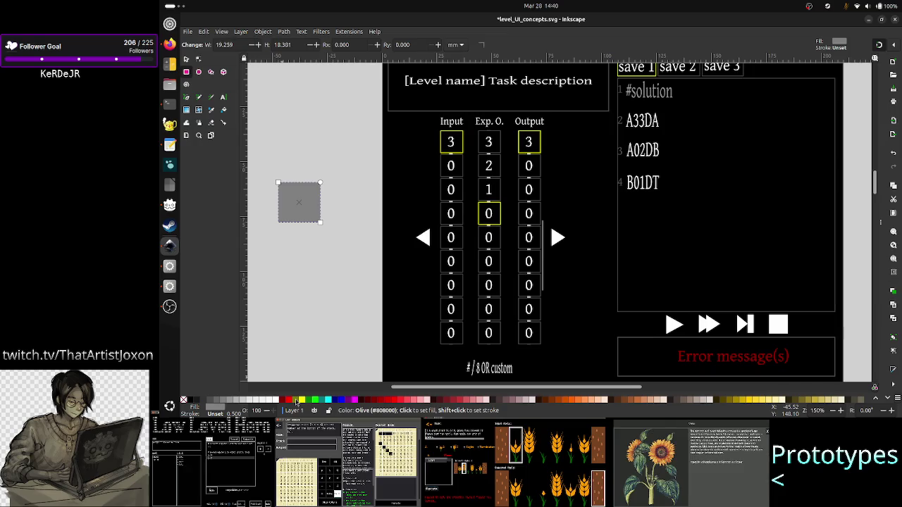
click(193, 401)
key(Escape)
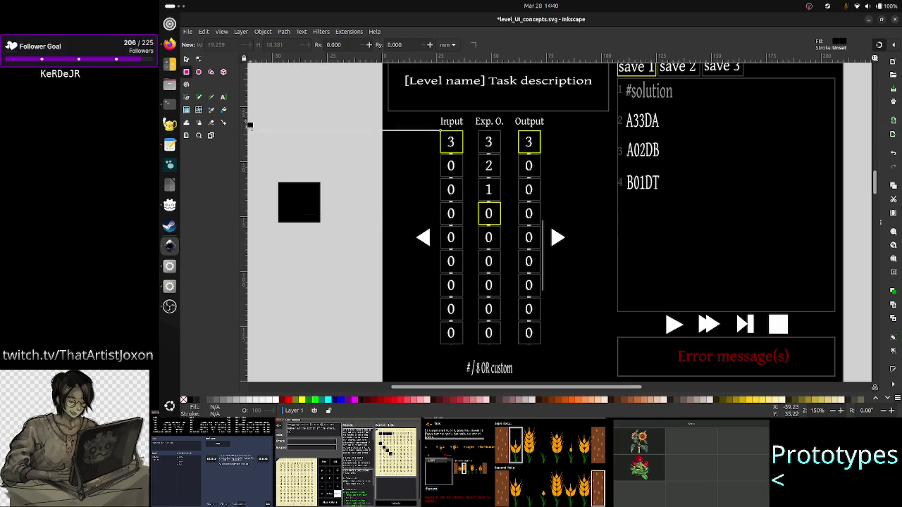
- Draw a small flattened ellipse above the square and fill it white
click(198, 73)
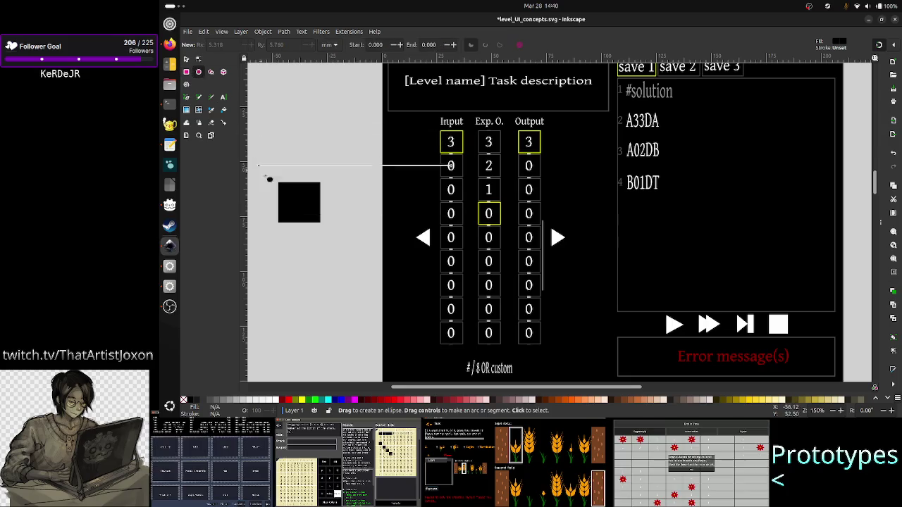
mouse_move(295, 197)
mouse_down()
mouse_move(301, 207)
mouse_move(290, 191)
mouse_up()
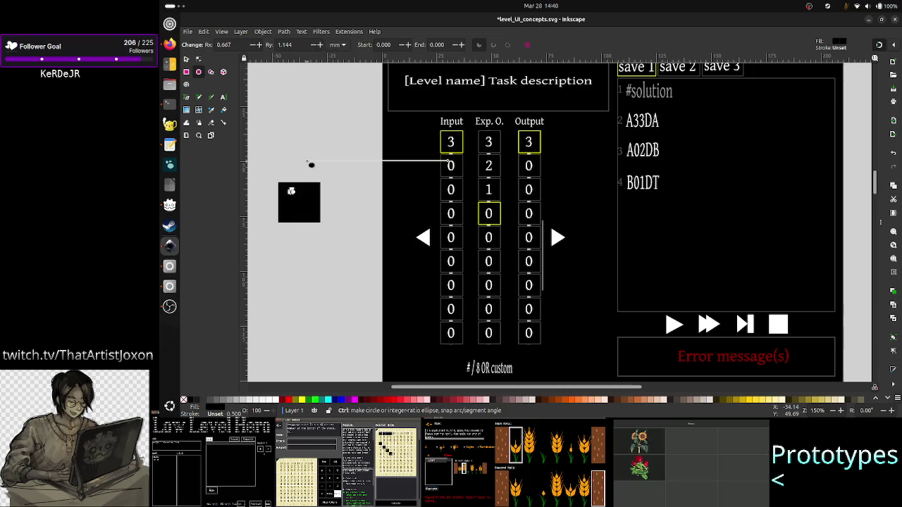
click(311, 164)
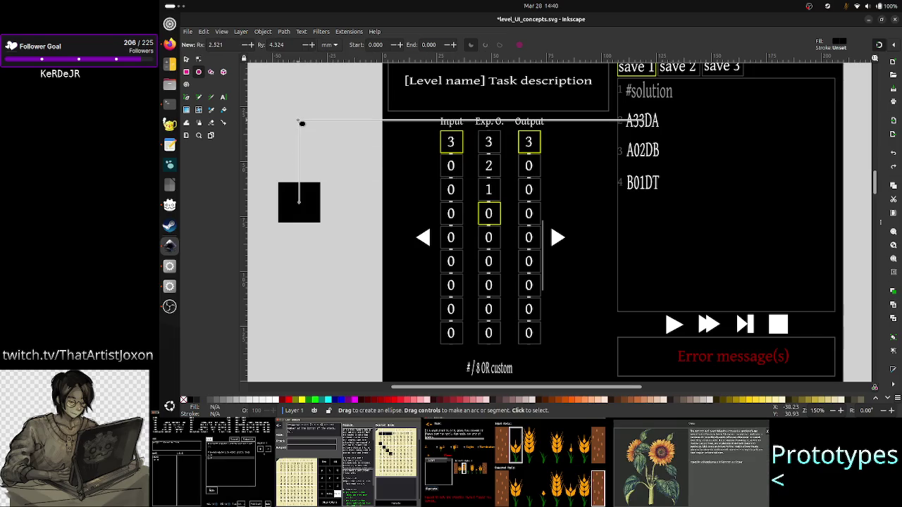
drag(302, 123, 317, 140)
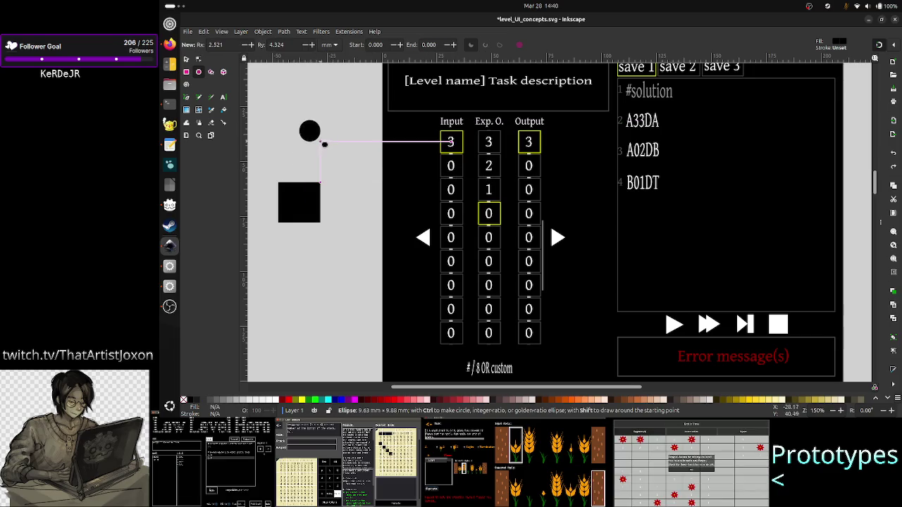
drag(317, 140, 318, 135)
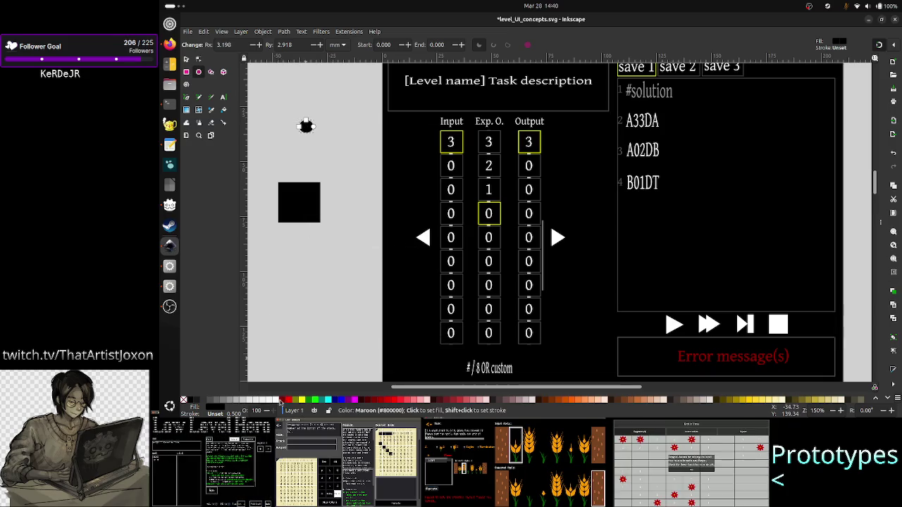
click(280, 400)
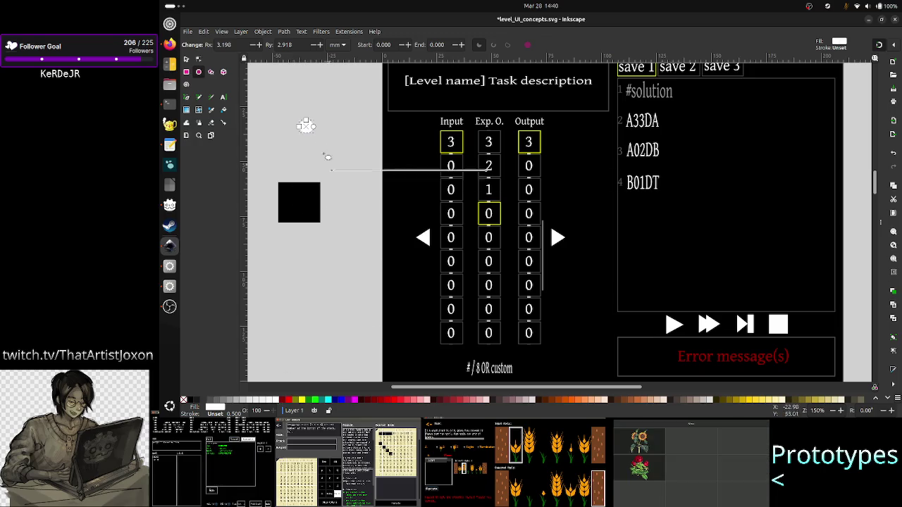
- Move the white oval into the top of the black square, shorten it and nudge it into place
click(186, 59)
drag(307, 131, 303, 205)
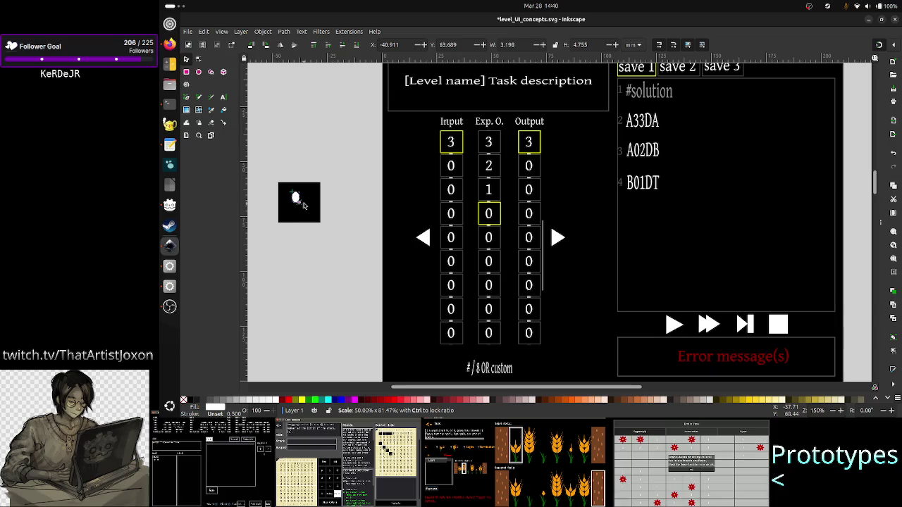
drag(303, 206, 308, 206)
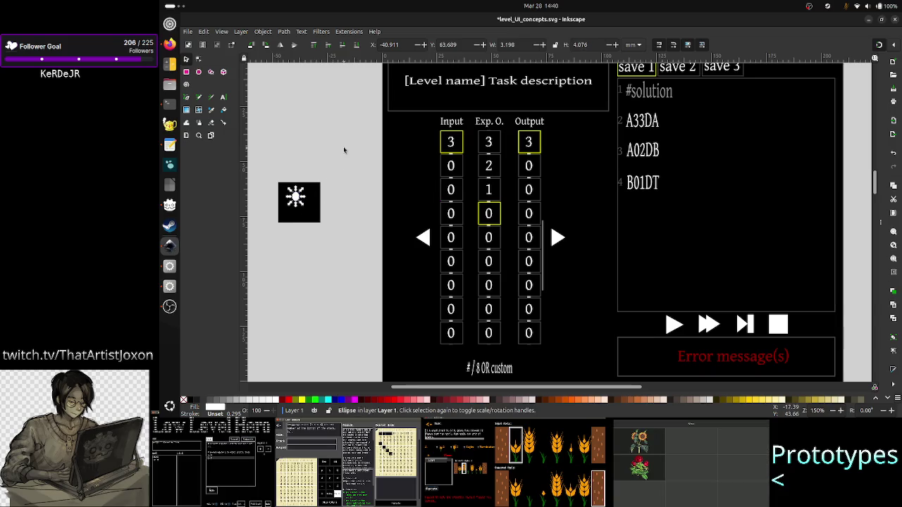
key(Right)
key(Right)
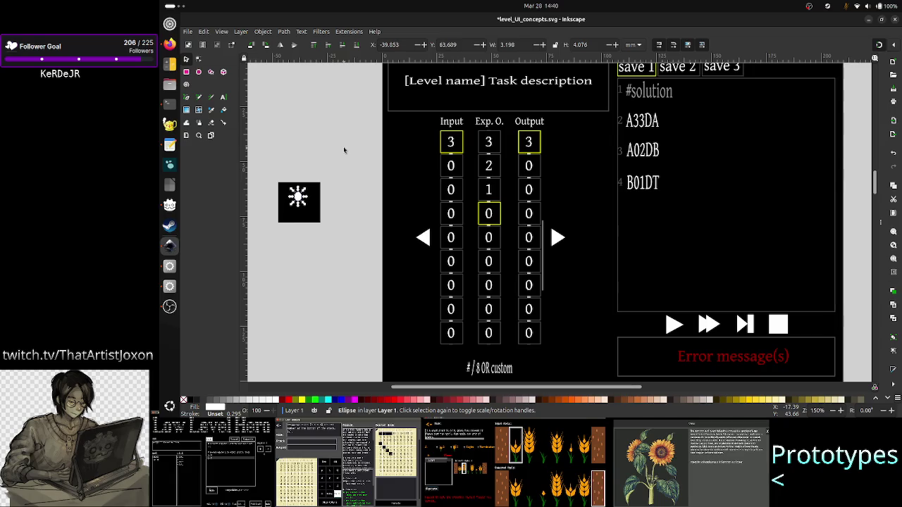
key(Down)
click(325, 132)
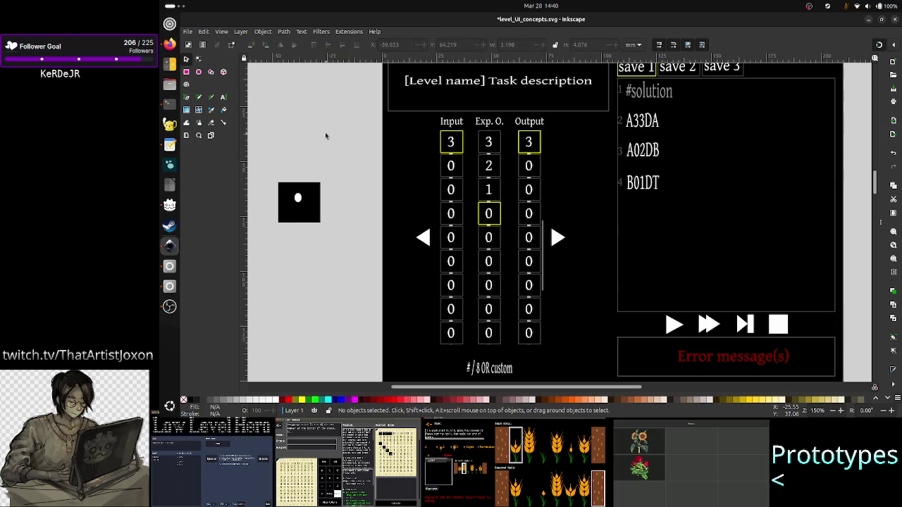
click(187, 73)
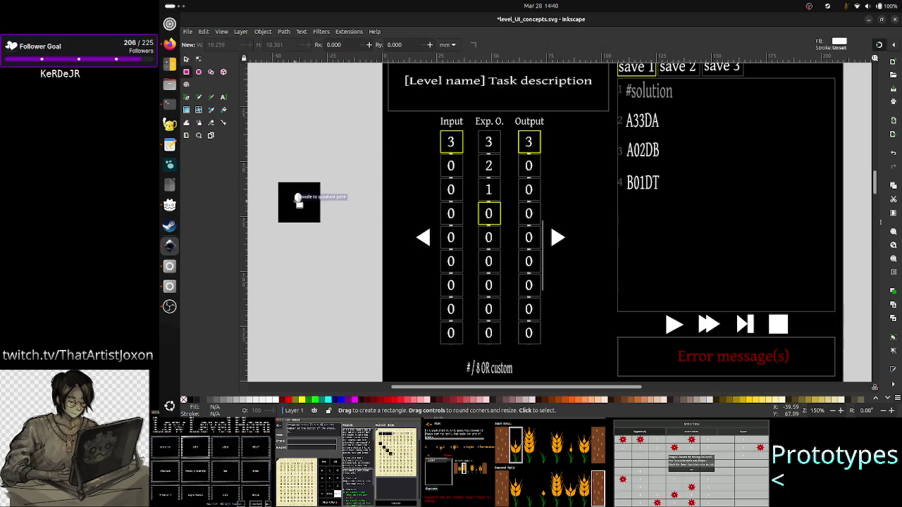
- Draw a thin keyhole slot below the oval and nudge it into position
drag(298, 198, 304, 215)
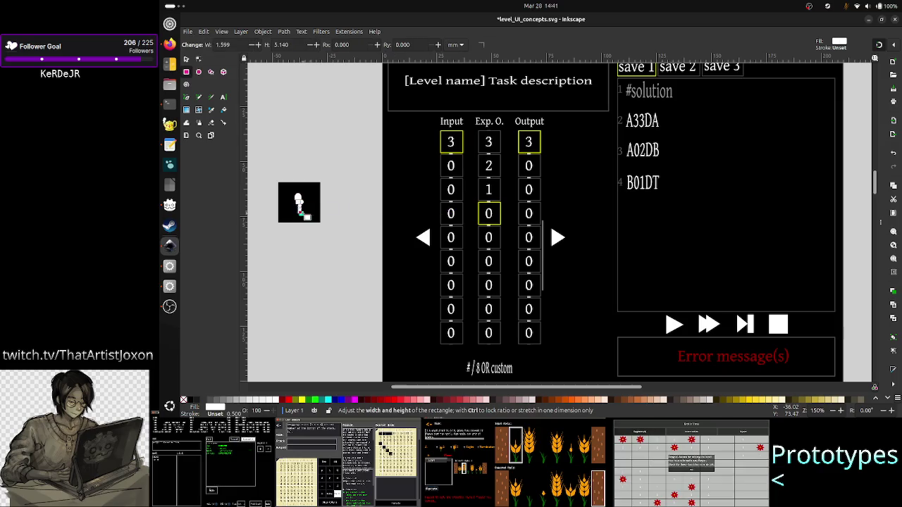
click(188, 60)
key(Left)
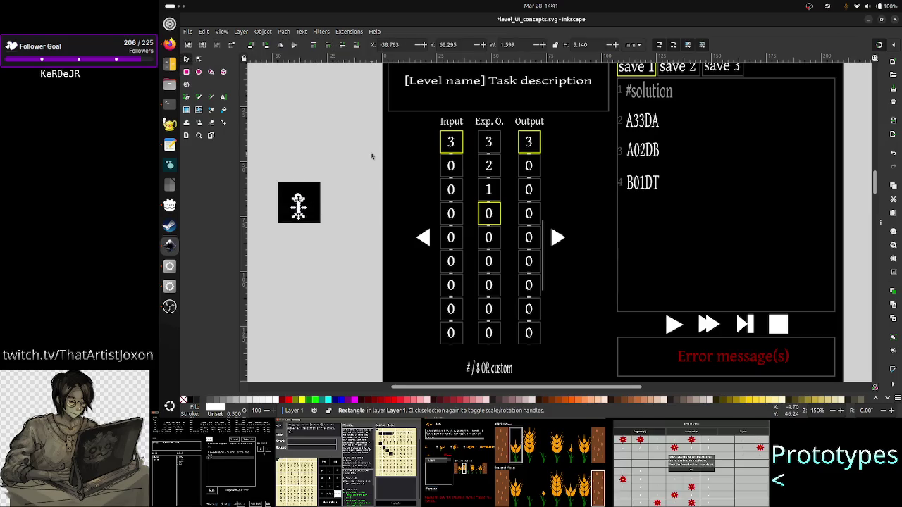
key(Right)
key(Up)
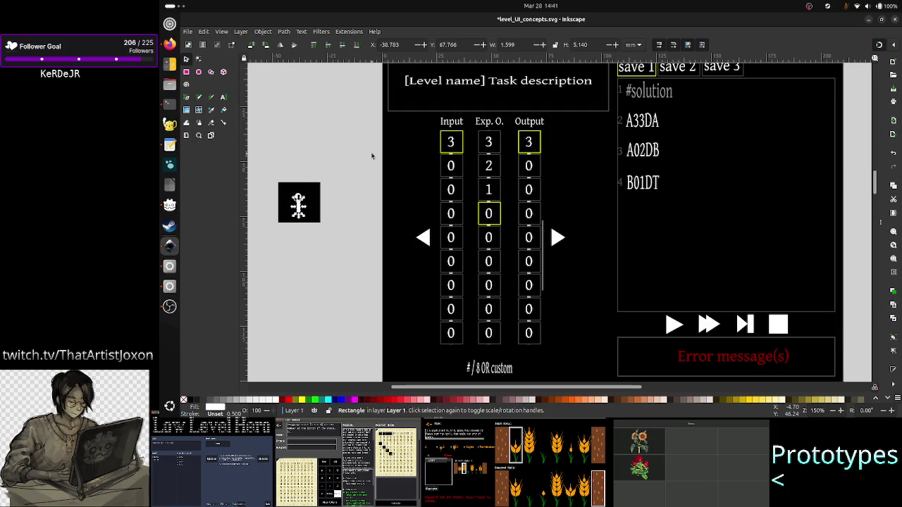
key(Escape)
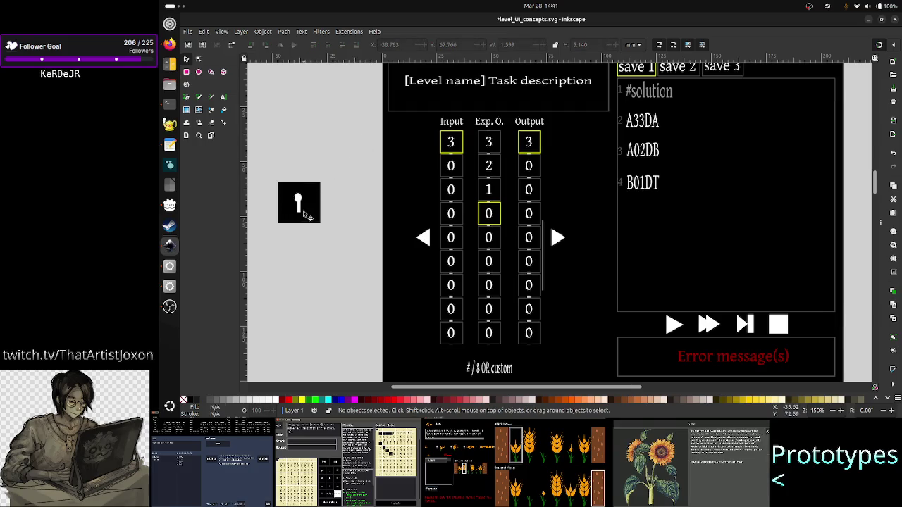
click(298, 210)
key(Left)
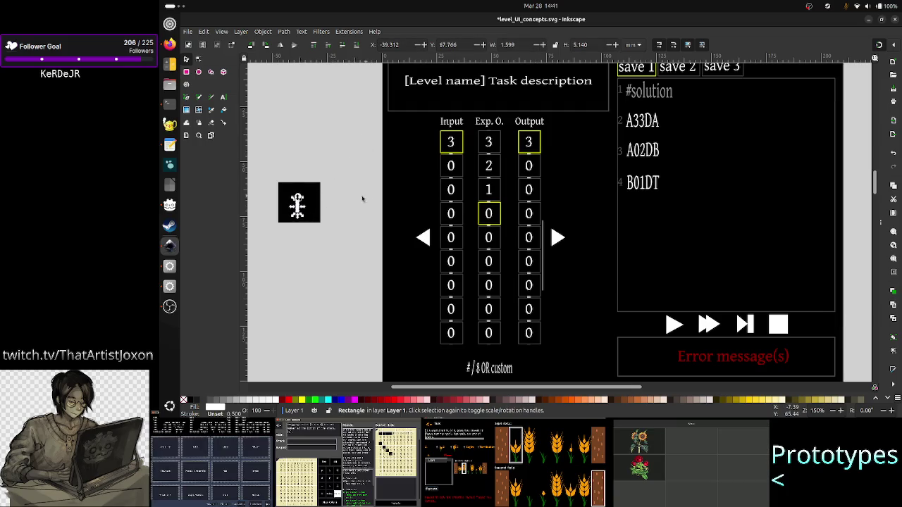
click(336, 155)
- Nudge the keyhole oval right and delete the stray sun shape from the icon
click(298, 203)
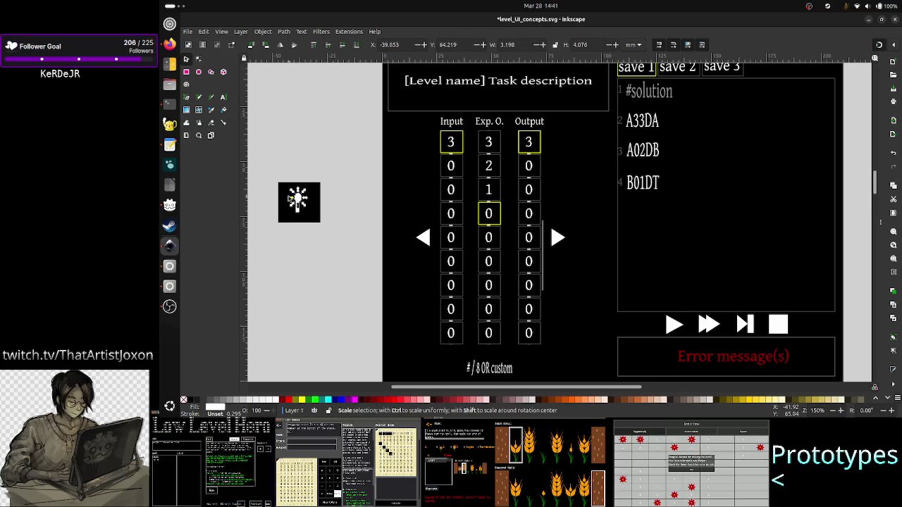
click(290, 200)
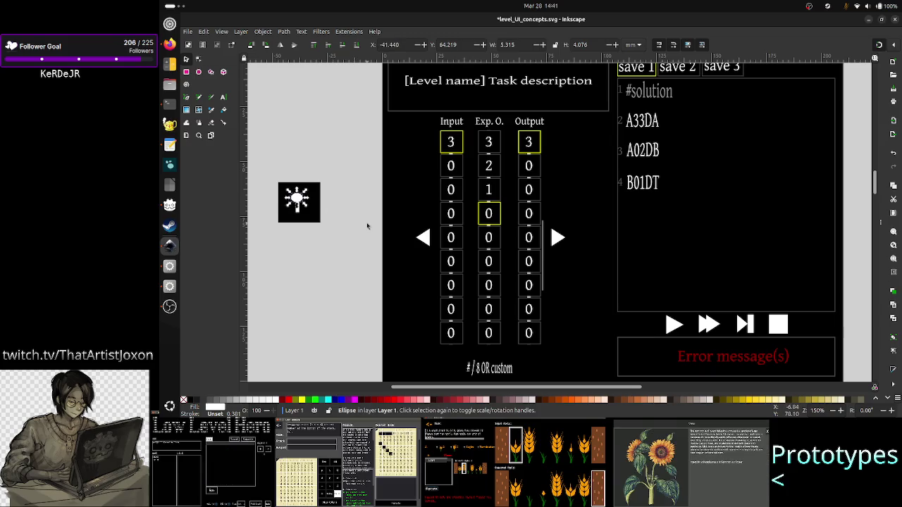
key(Right)
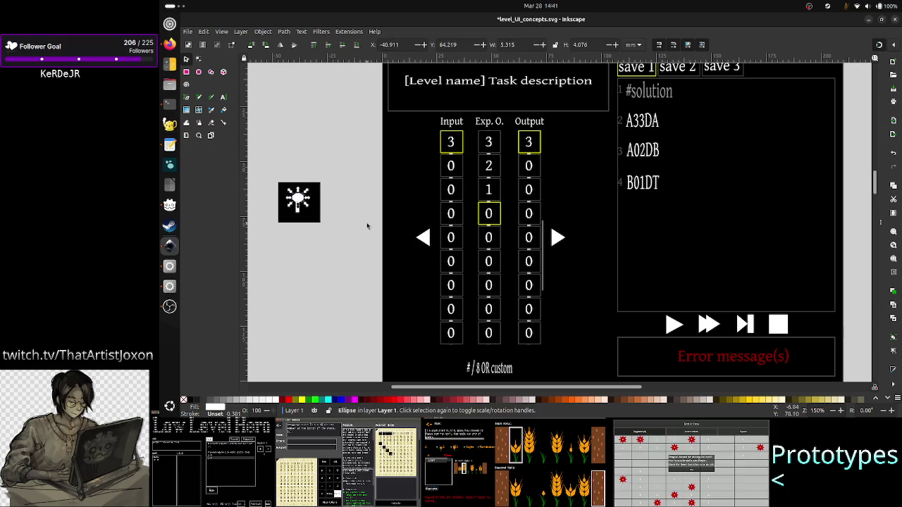
key(Delete)
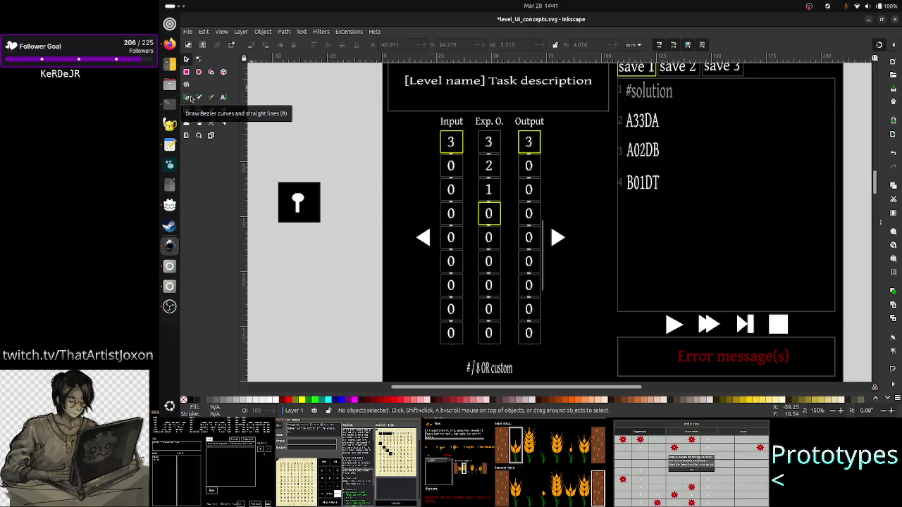
click(191, 99)
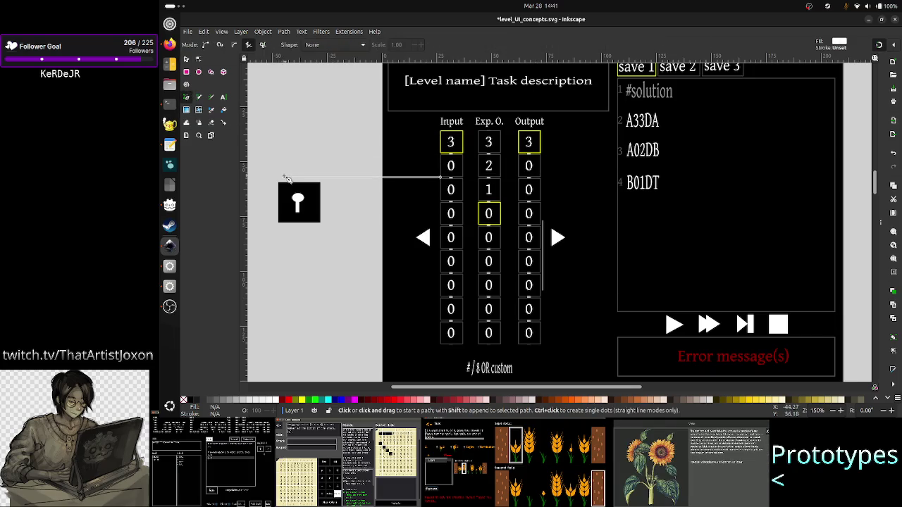
- Draw a closed six-point shackle outline above the keyhole square and fill it black
click(282, 177)
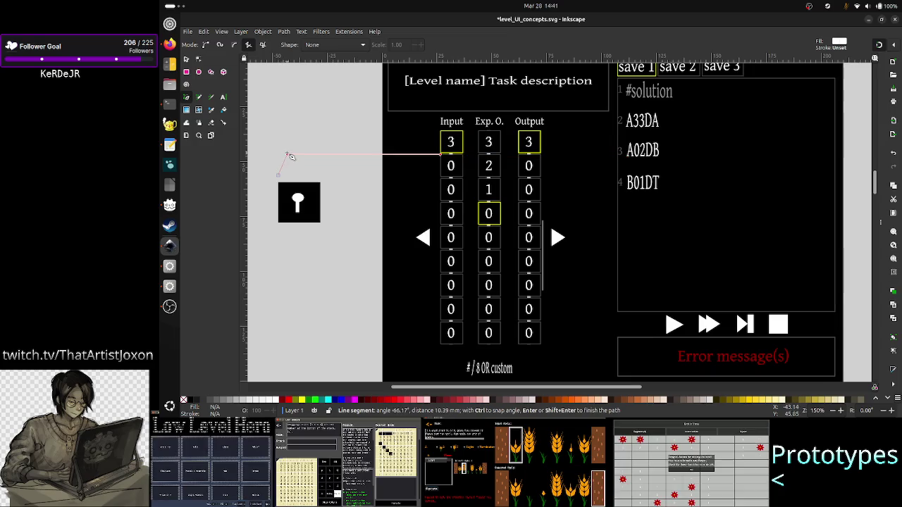
click(279, 148)
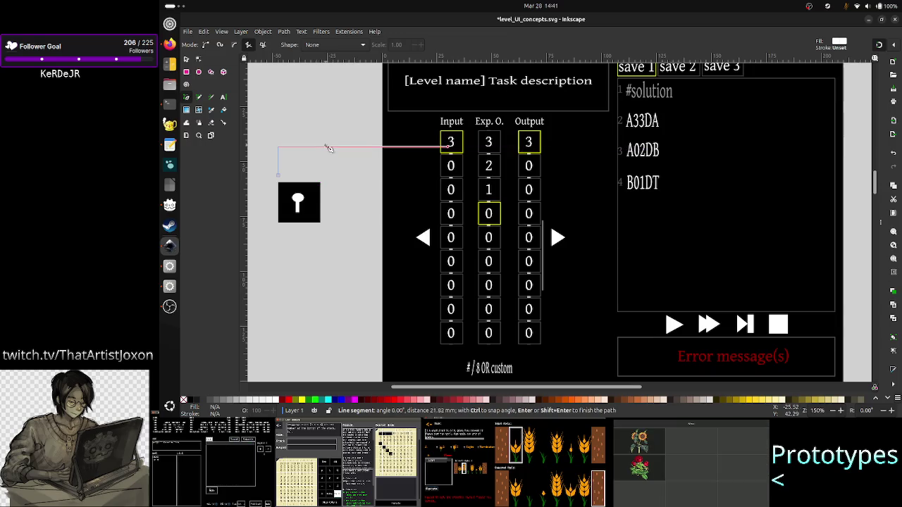
click(321, 148)
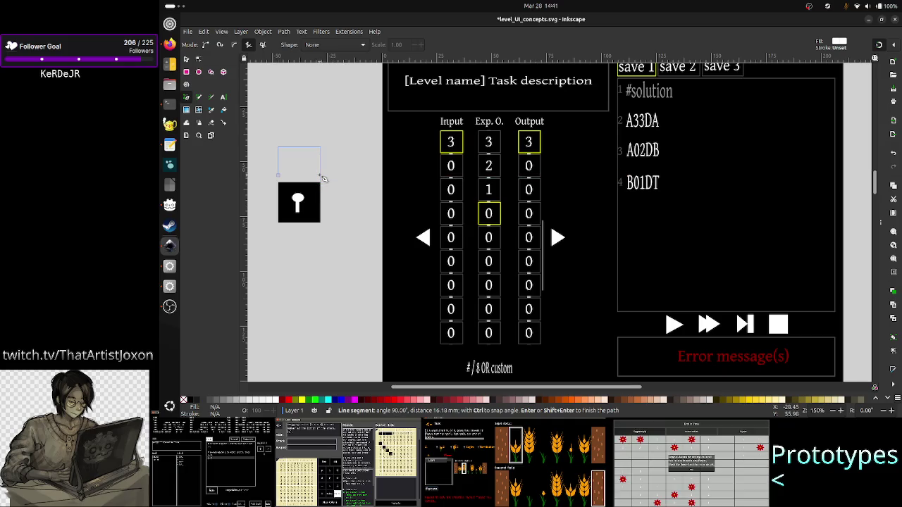
click(322, 177)
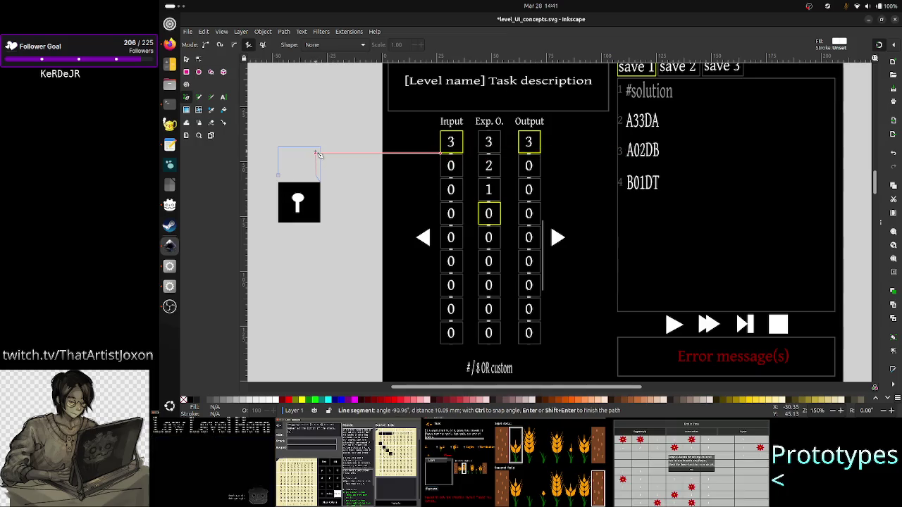
click(319, 155)
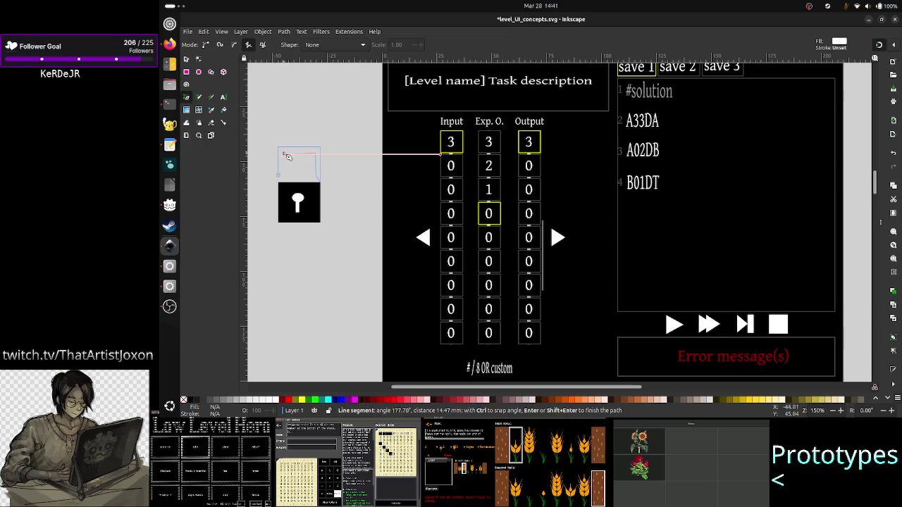
click(287, 156)
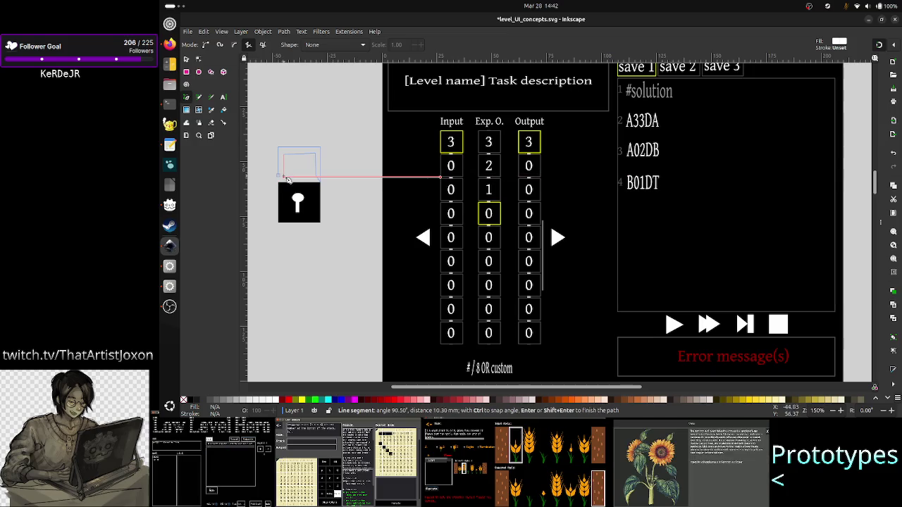
click(283, 177)
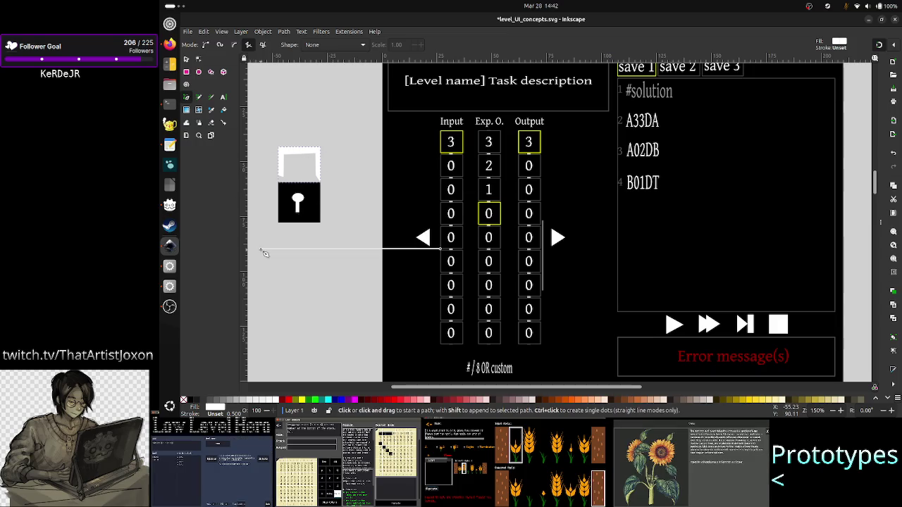
click(189, 400)
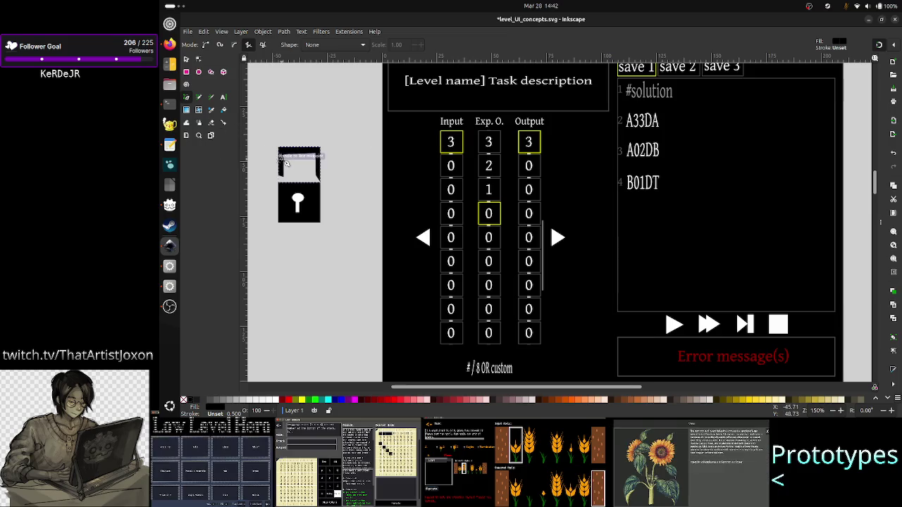
click(186, 59)
click(304, 148)
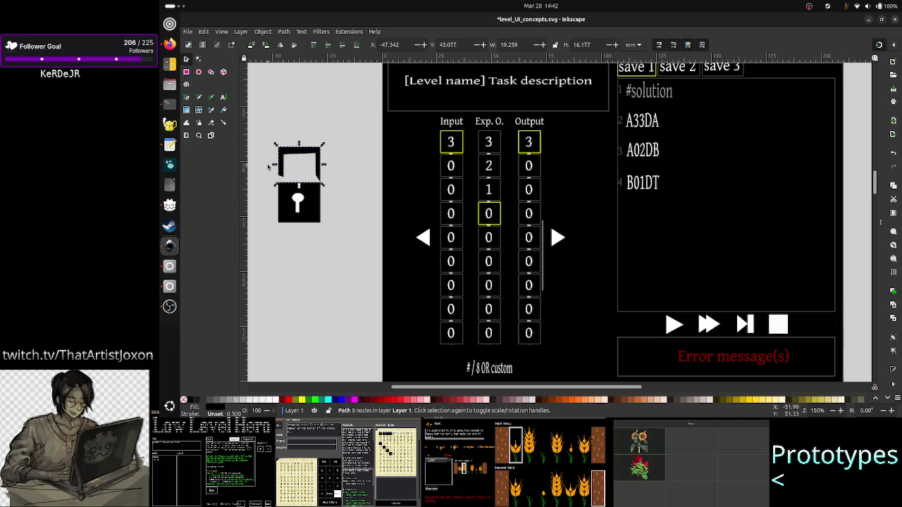
- Shrink the shackle, settle it onto the keyhole square's top edge, and select all four padlock pieces
drag(295, 155, 302, 127)
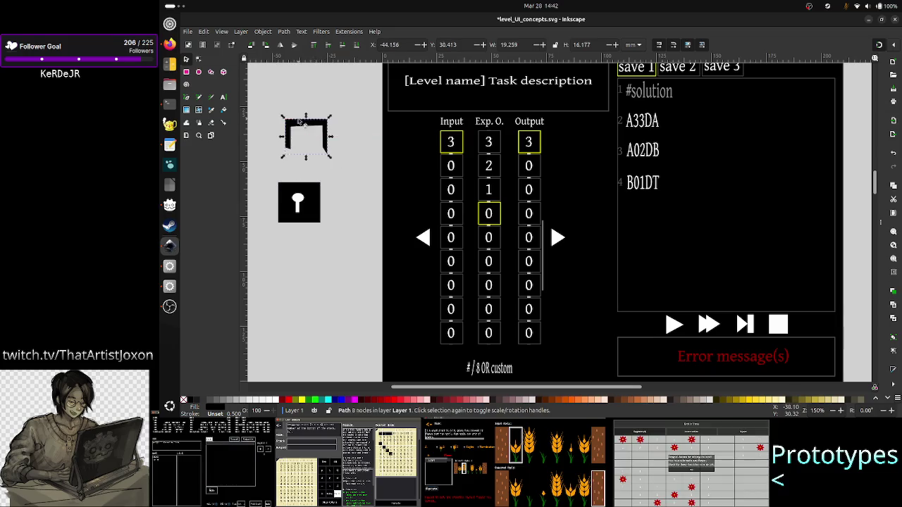
drag(329, 161, 317, 151)
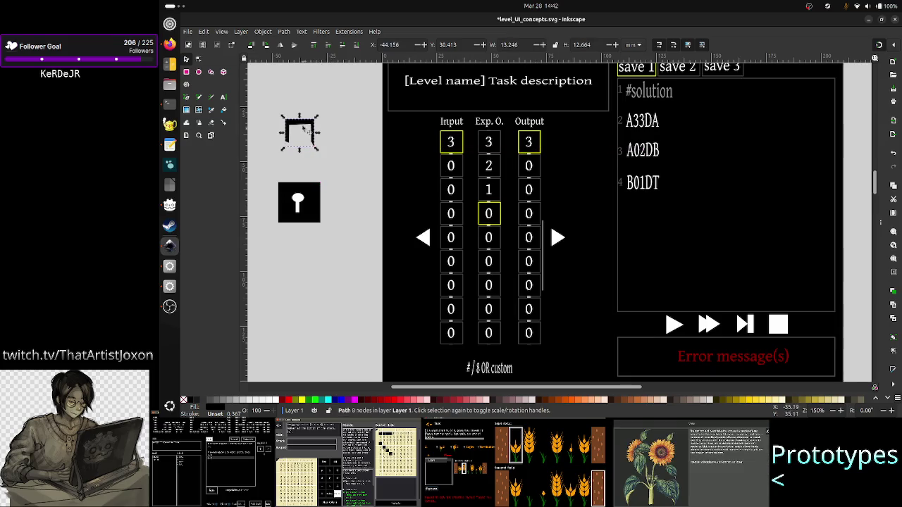
mouse_move(304, 128)
mouse_down()
mouse_move(303, 169)
mouse_move(302, 161)
mouse_up()
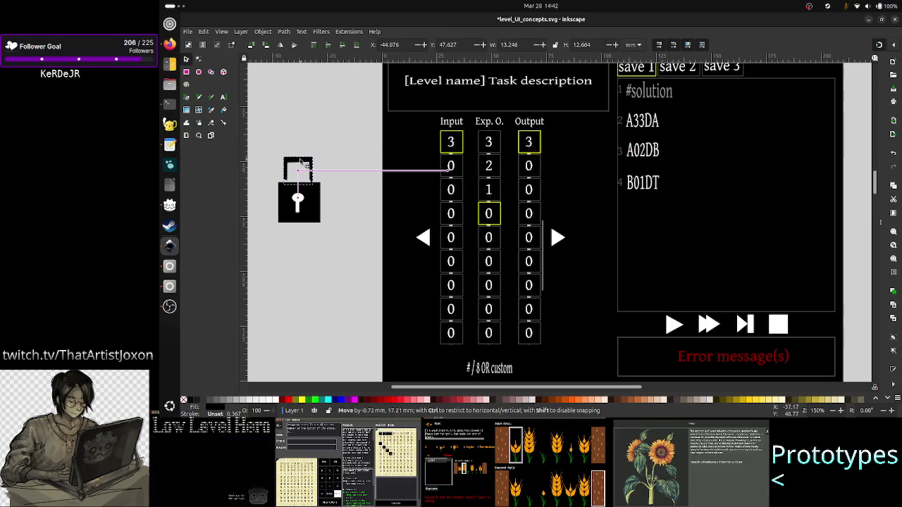
drag(301, 160, 302, 163)
key(Escape)
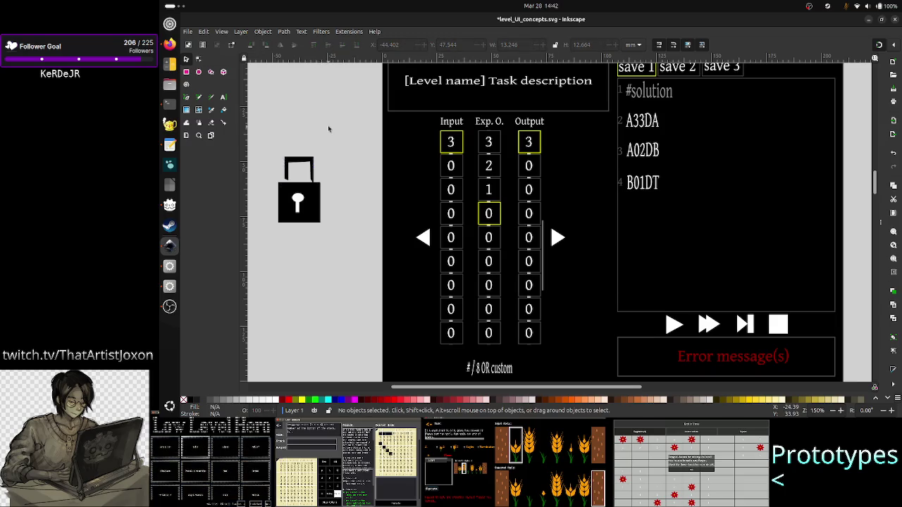
click(305, 162)
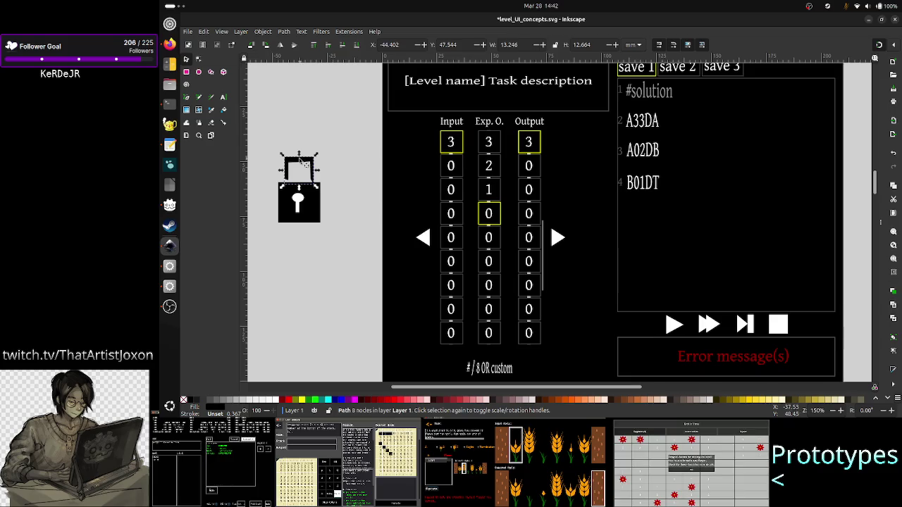
key(Down)
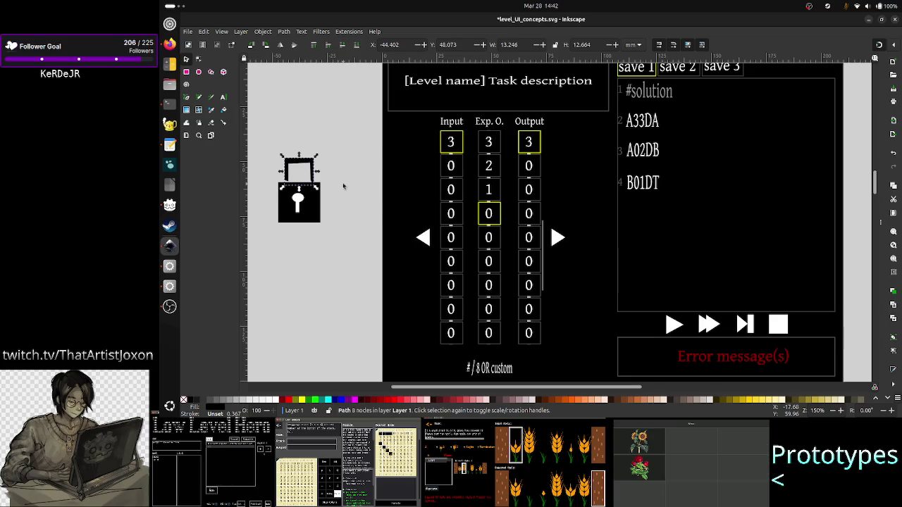
key(Escape)
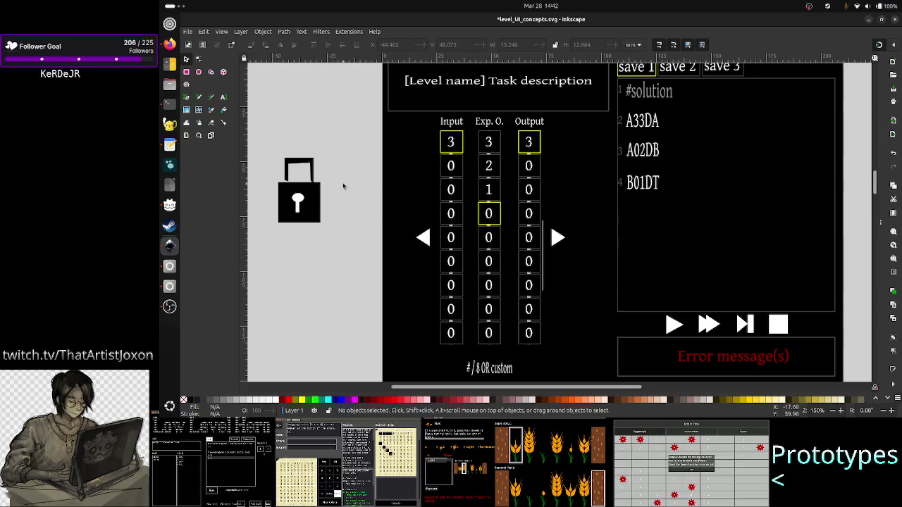
drag(261, 146, 340, 236)
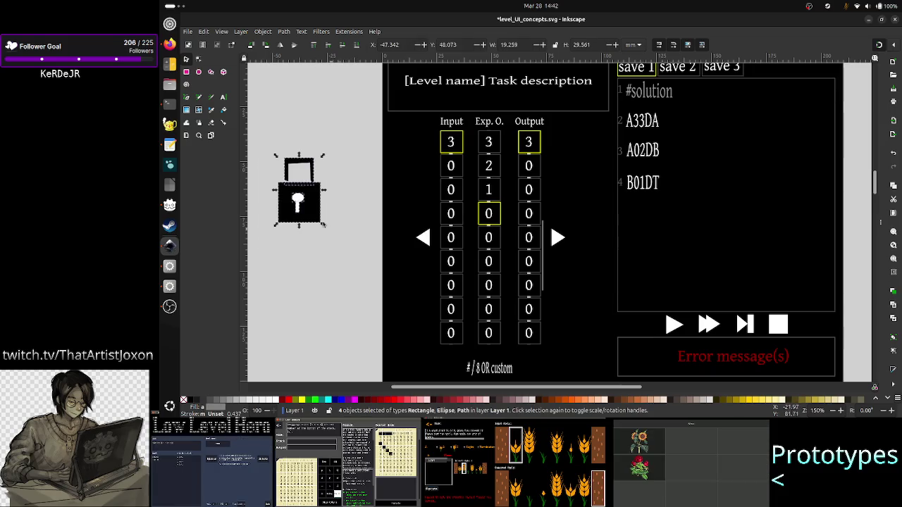
right_click(308, 204)
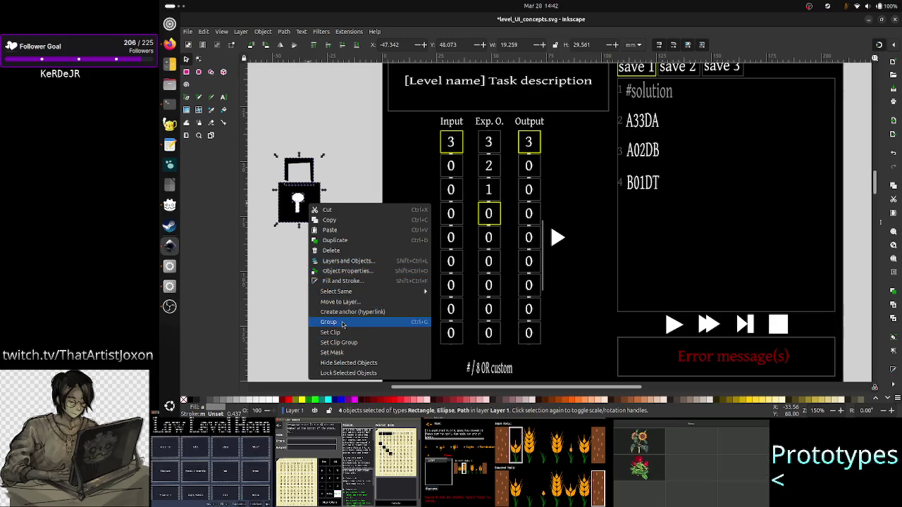
- Group the padlock, shrink it to about a third, place it left of the table, then ungroup it
click(330, 322)
mouse_move(322, 226)
mouse_down()
mouse_move(289, 180)
mouse_move(431, 145)
mouse_up()
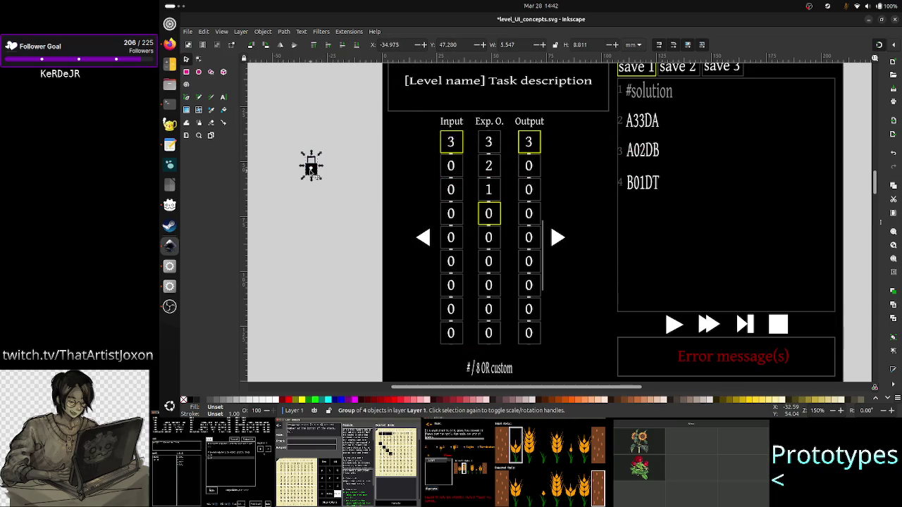
drag(432, 144, 311, 166)
click(310, 197)
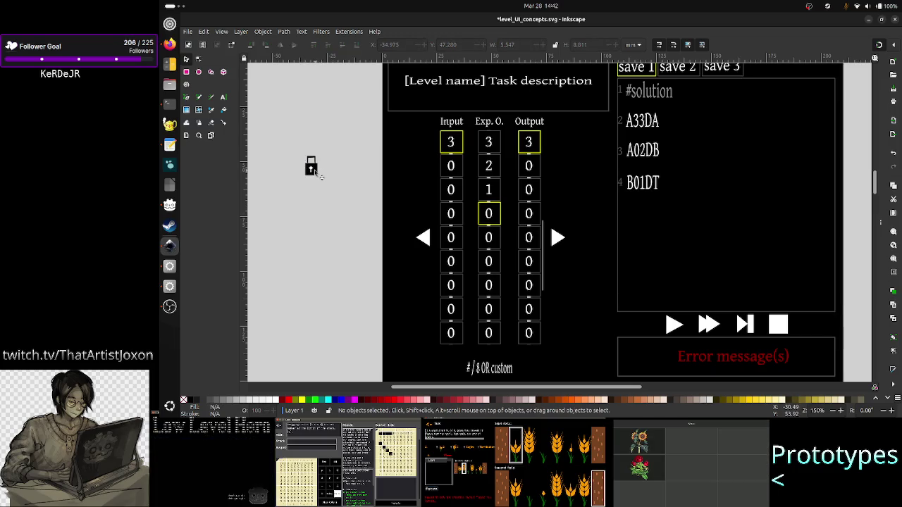
click(314, 172)
right_click(314, 171)
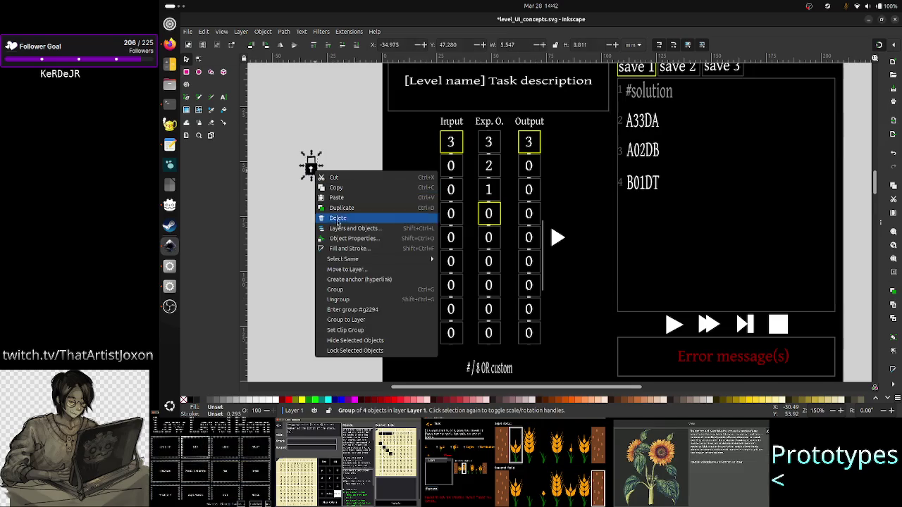
click(342, 299)
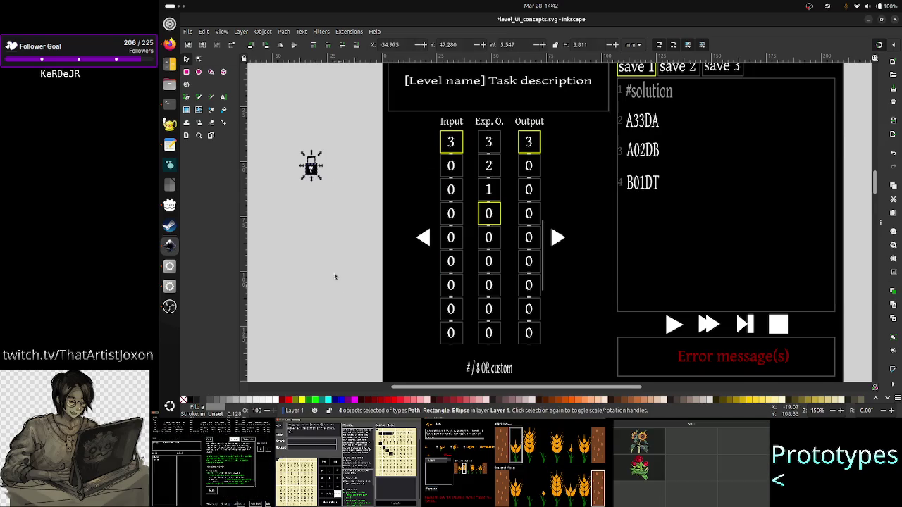
- Colour the padlock body and the shackle the same purple
click(322, 175)
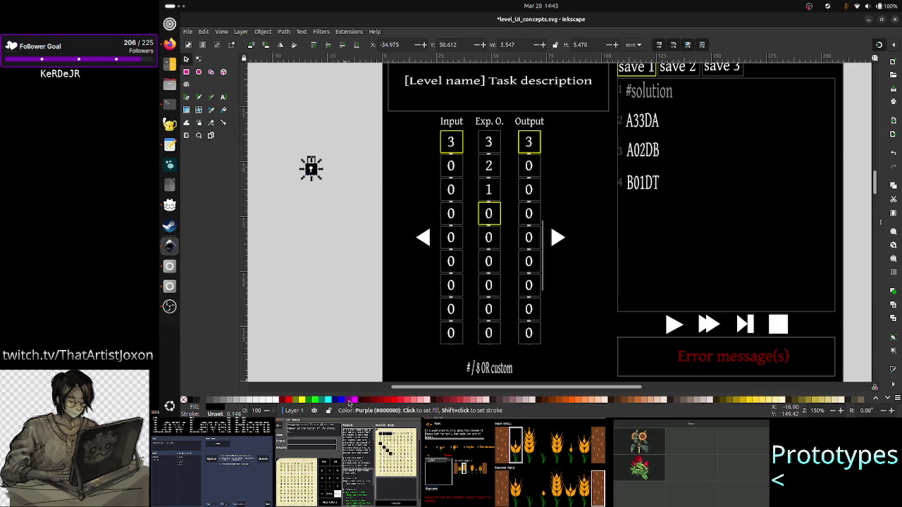
click(349, 399)
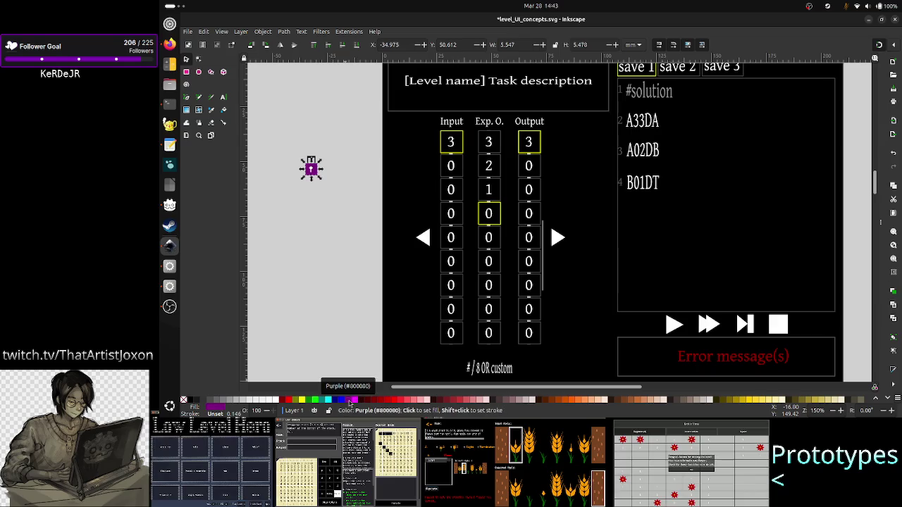
click(331, 172)
scroll(323, 161, up, 4)
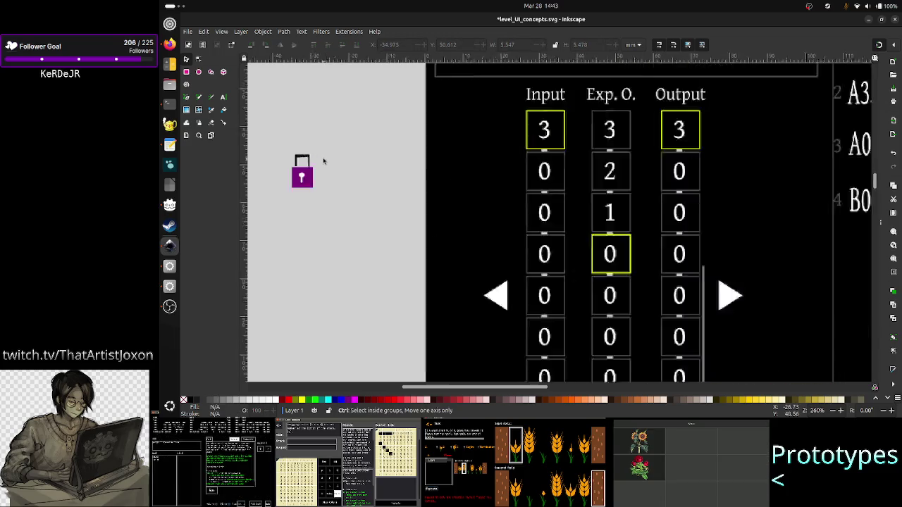
scroll(323, 162, up, 3)
scroll(379, 178, left, 5)
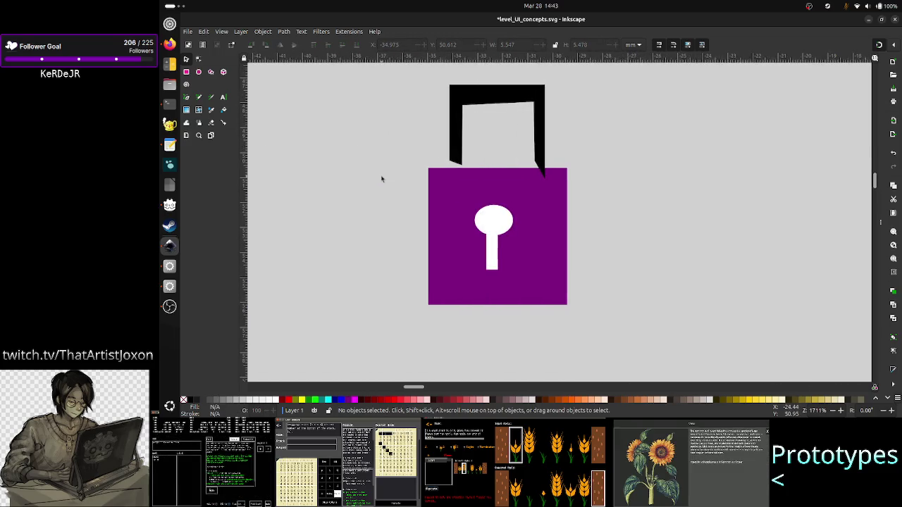
click(463, 150)
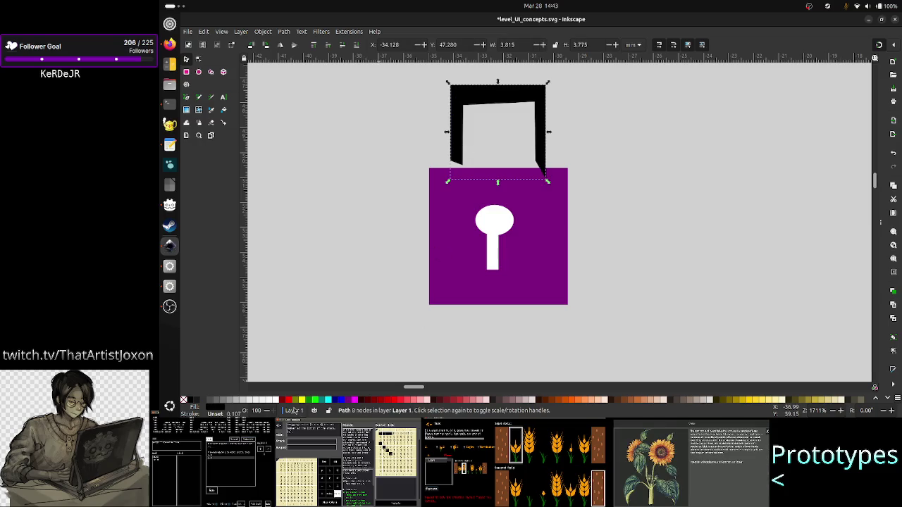
click(354, 401)
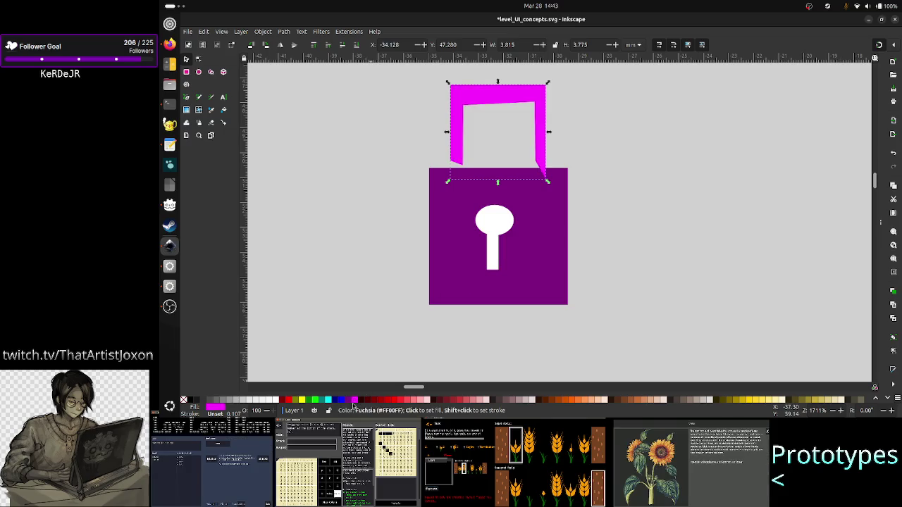
click(352, 400)
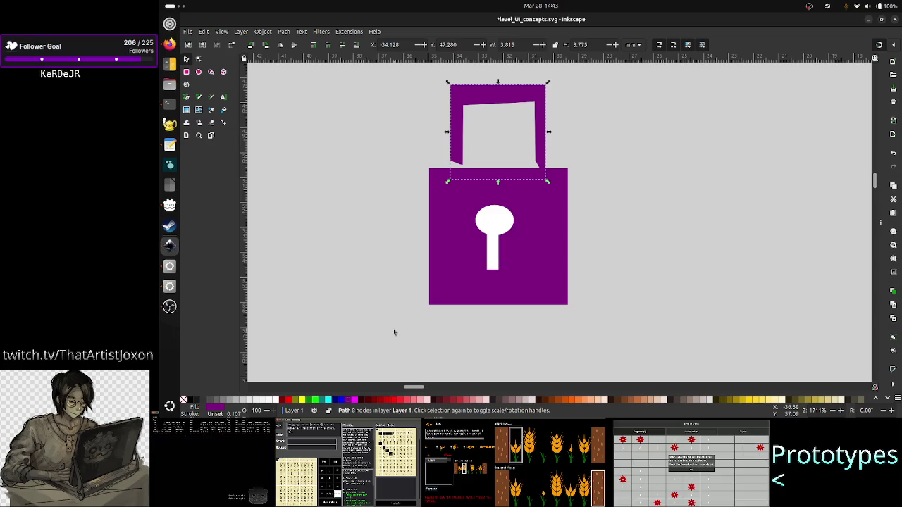
click(333, 317)
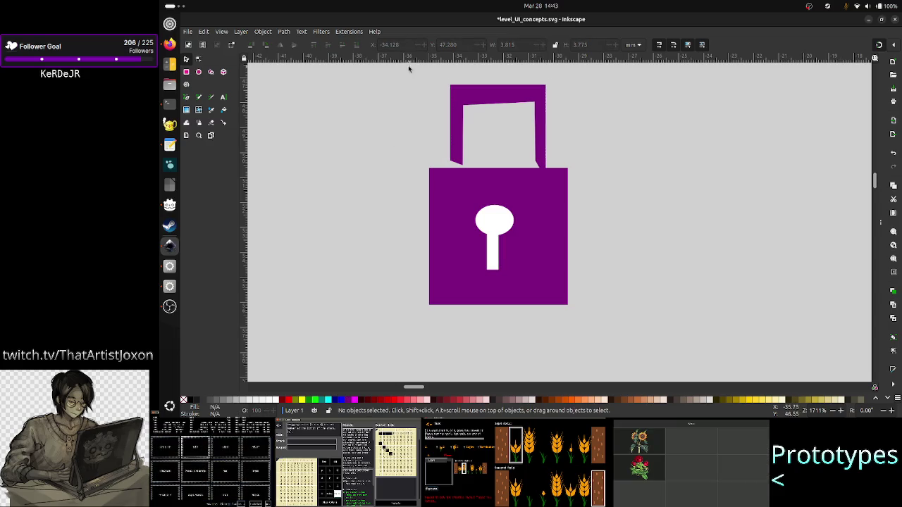
- Select all four lock pieces and combine them into one group
drag(403, 73, 555, 151)
drag(576, 220, 599, 310)
right_click(533, 206)
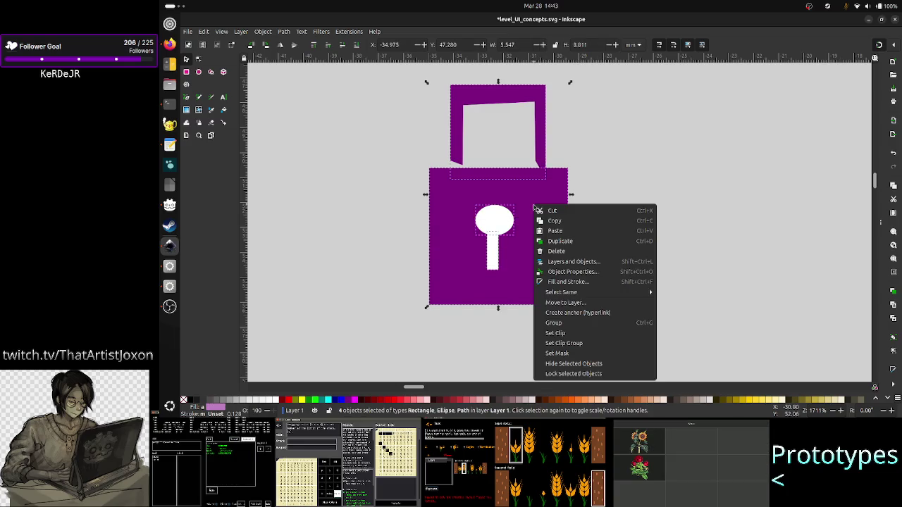
click(579, 324)
scroll(572, 282, down, 4)
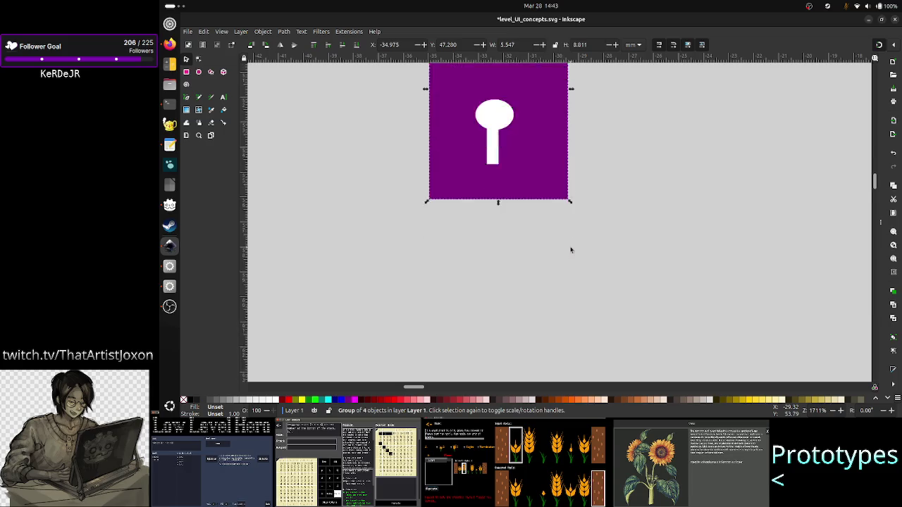
scroll(570, 249, up, 2)
click(613, 280)
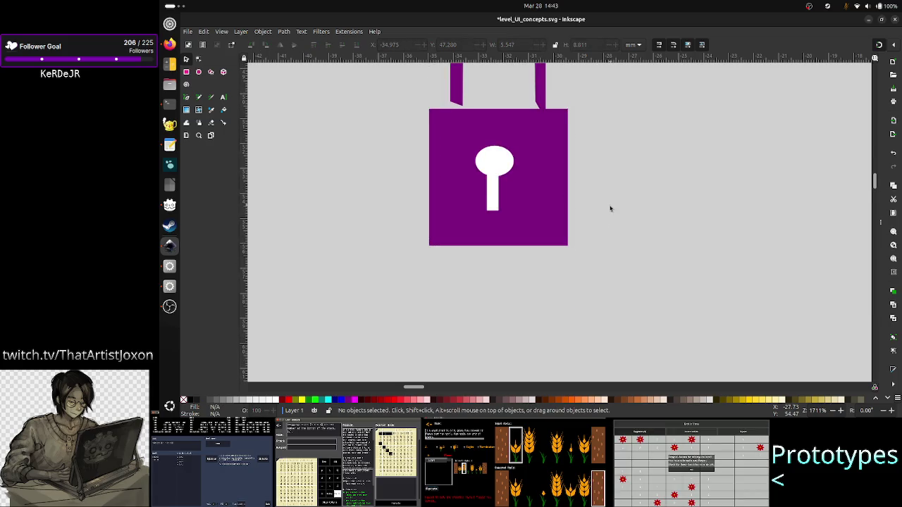
- Place the purple lock icon beside the first Input cell
scroll(610, 207, down, 2)
ctrl+scroll(611, 210, down, 7)
ctrl+scroll(610, 211, down, 7)
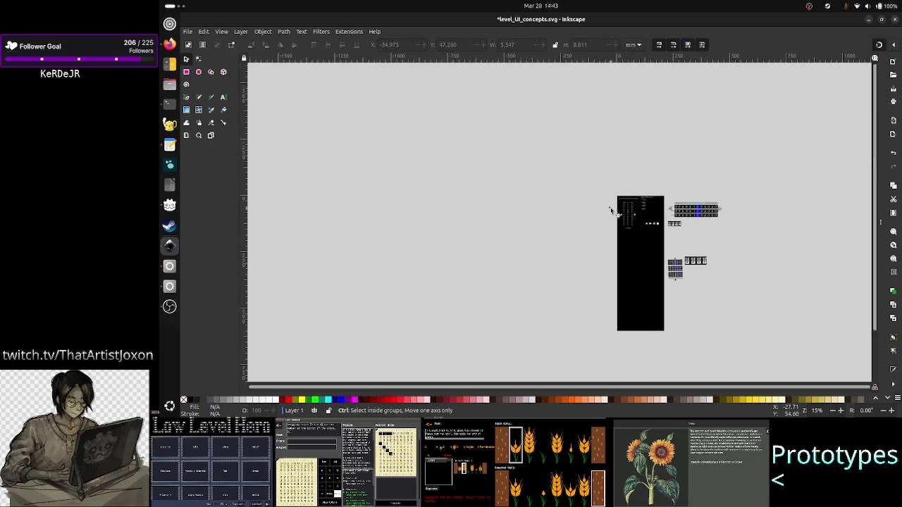
scroll(658, 239, up, 3)
scroll(655, 238, down, 3)
scroll(654, 238, up, 4)
scroll(653, 237, down, 1)
scroll(653, 238, down, 2)
ctrl+scroll(653, 236, up, 2)
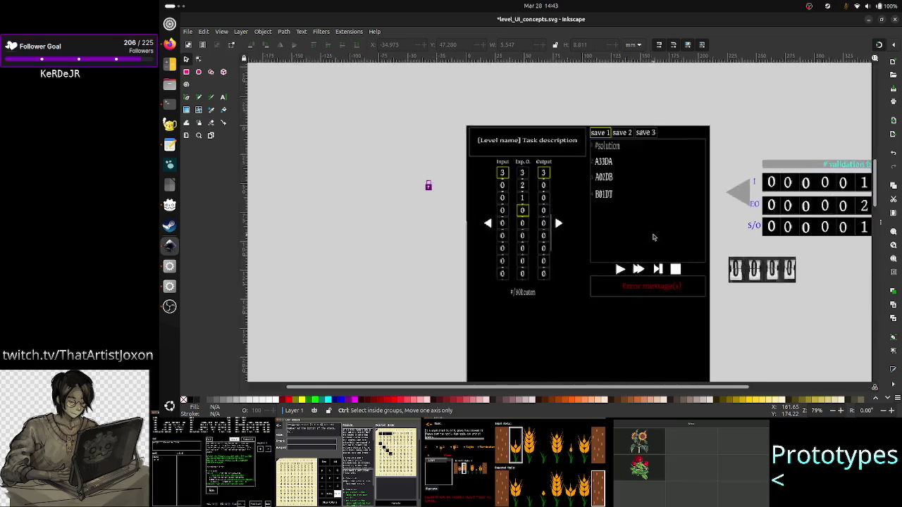
ctrl+scroll(634, 233, up, 2)
ctrl+scroll(542, 211, up, 1)
mouse_move(390, 178)
mouse_down()
mouse_move(495, 177)
mouse_move(459, 167)
mouse_up()
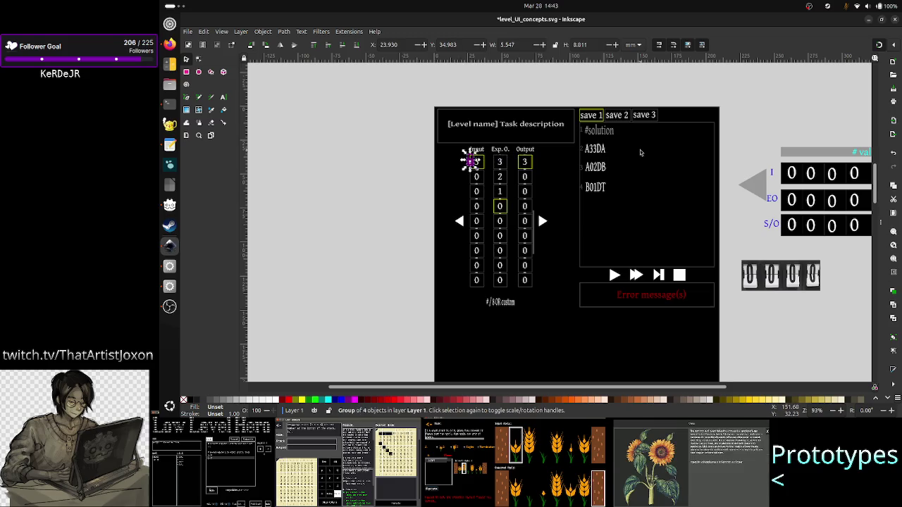
key(Left)
key(Left)
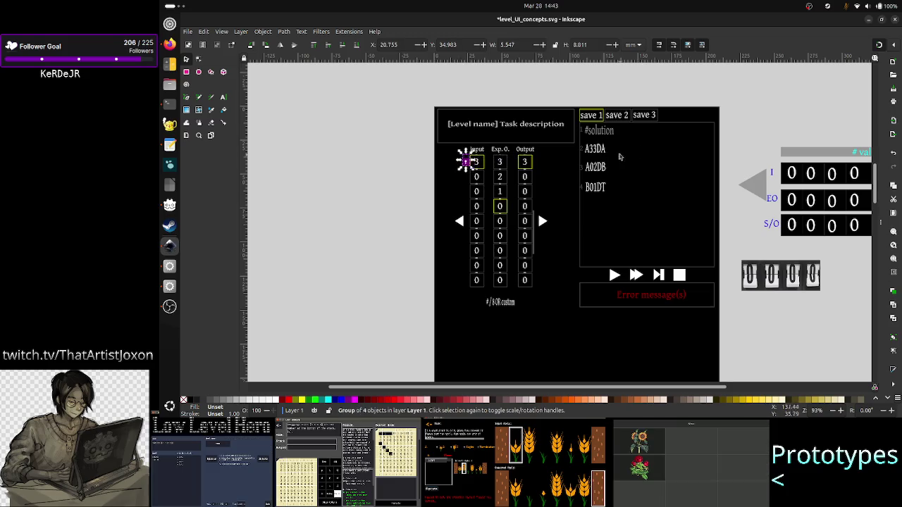
key(Escape)
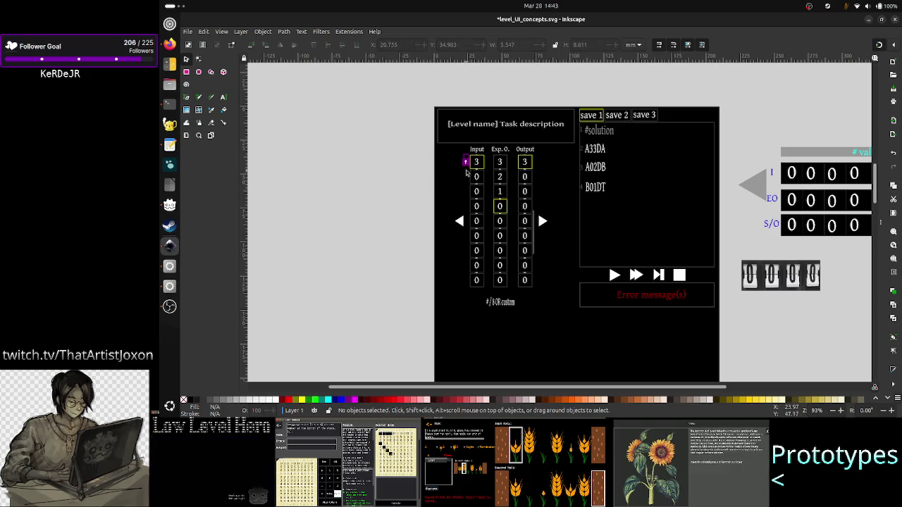
- Duplicate the lock icon and align the copy beside the fourth Input cell, then return to the notes
click(467, 162)
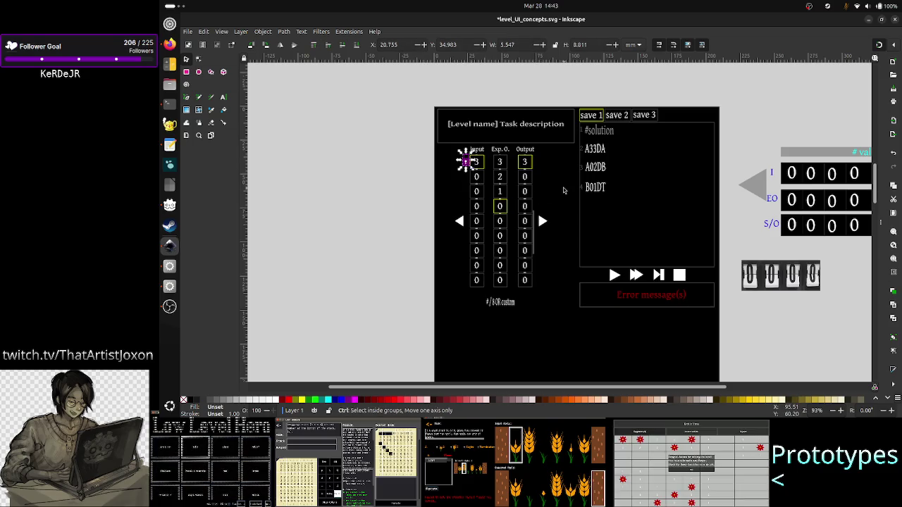
key(ctrl+c)
key(ctrl+v)
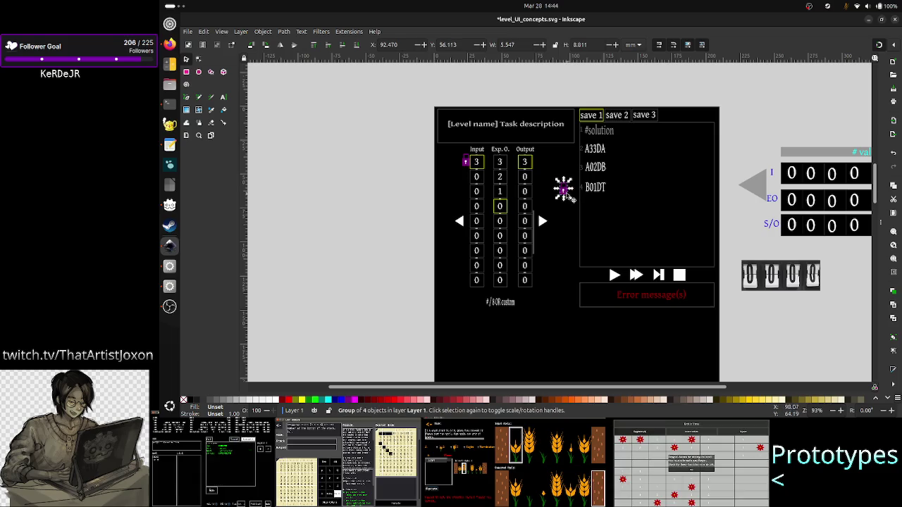
drag(564, 188, 463, 209)
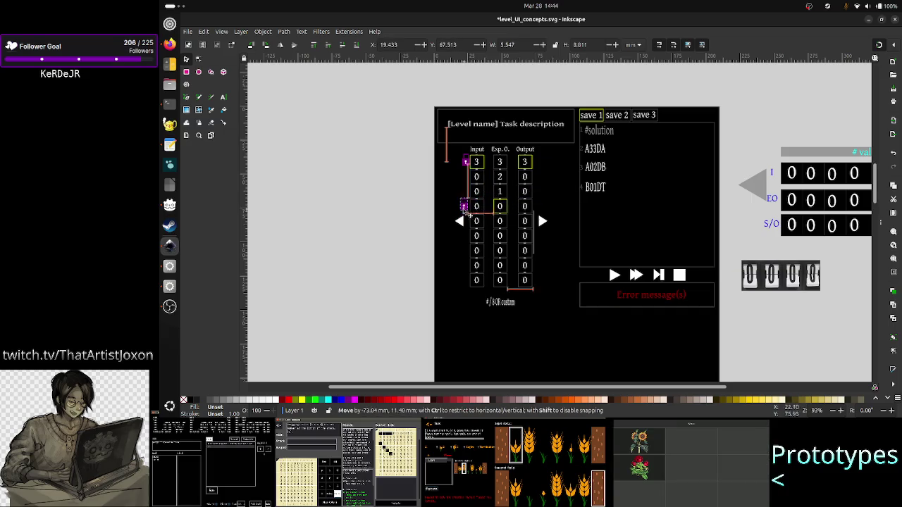
key(Down)
key(Right)
key(Right)
key(Right)
key(Right)
key(Right)
key(Down)
key(Down)
key(Escape)
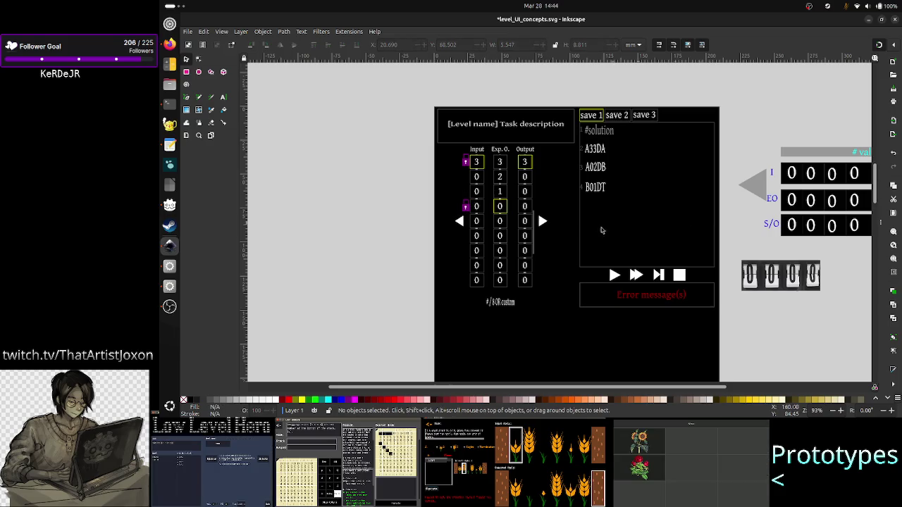
scroll(557, 227, up, 3)
scroll(556, 227, down, 1)
scroll(557, 227, down, 1)
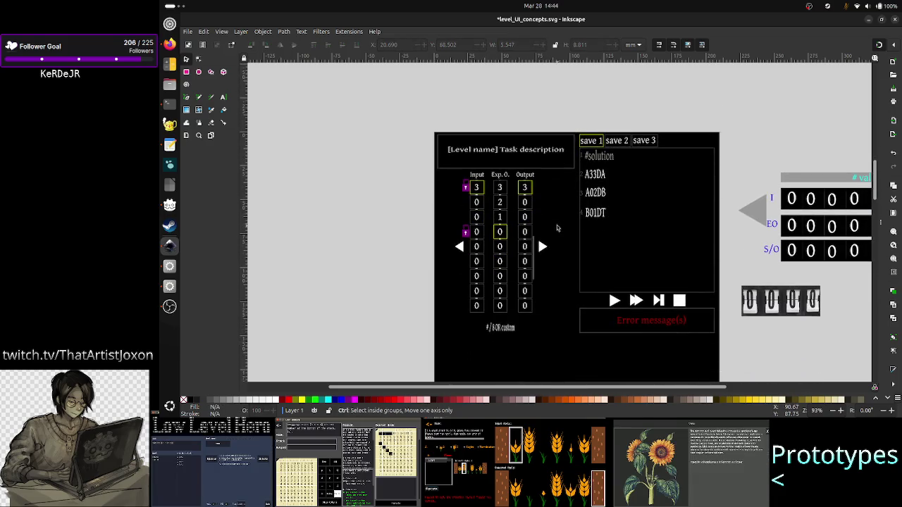
ctrl+scroll(556, 228, up, 3)
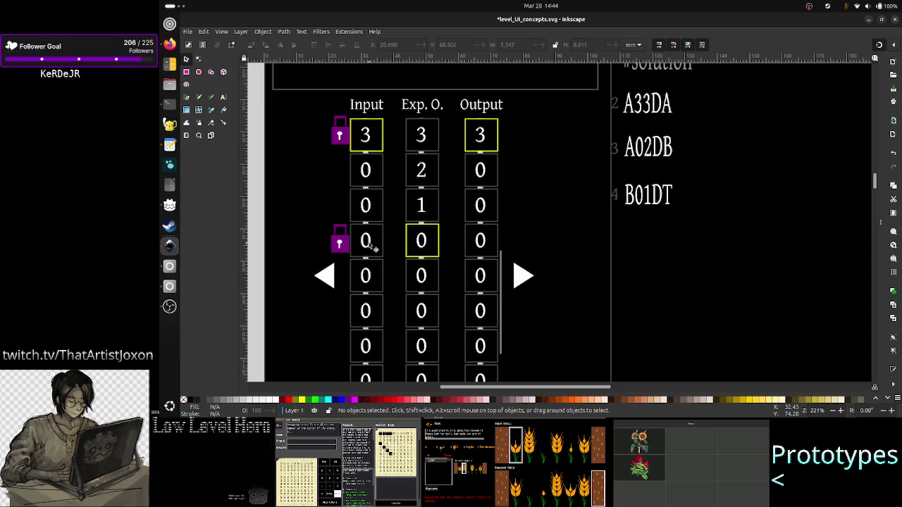
click(169, 144)
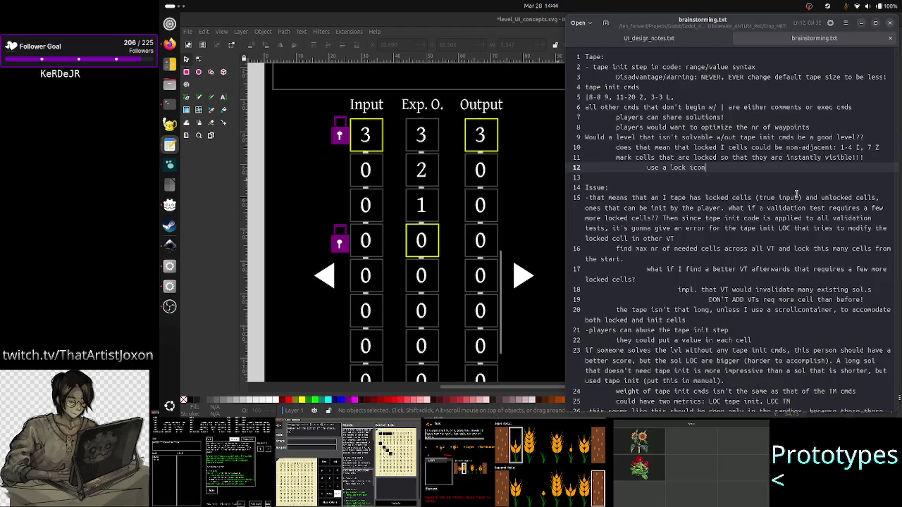
- Add line 11 noting that across all VTs no cells can be both locked and unlocked!!!!, then save
click(884, 147)
key(Return)
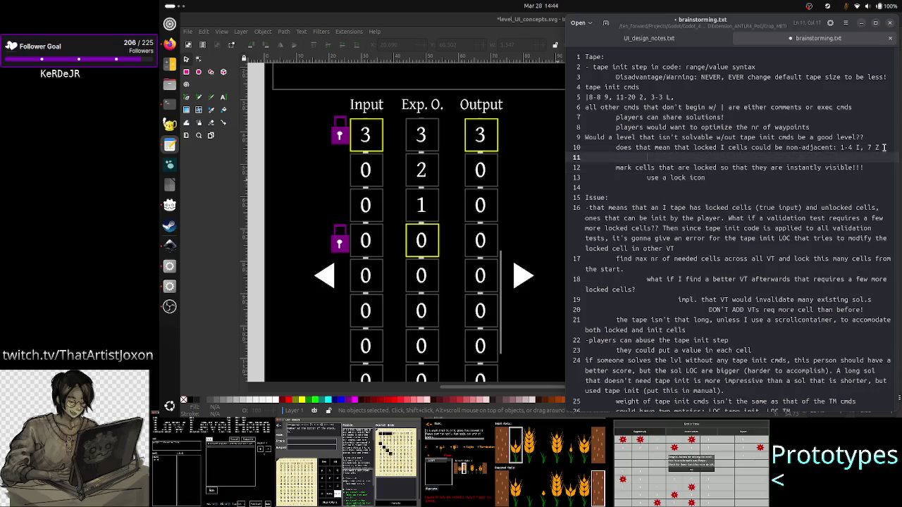
text(again)
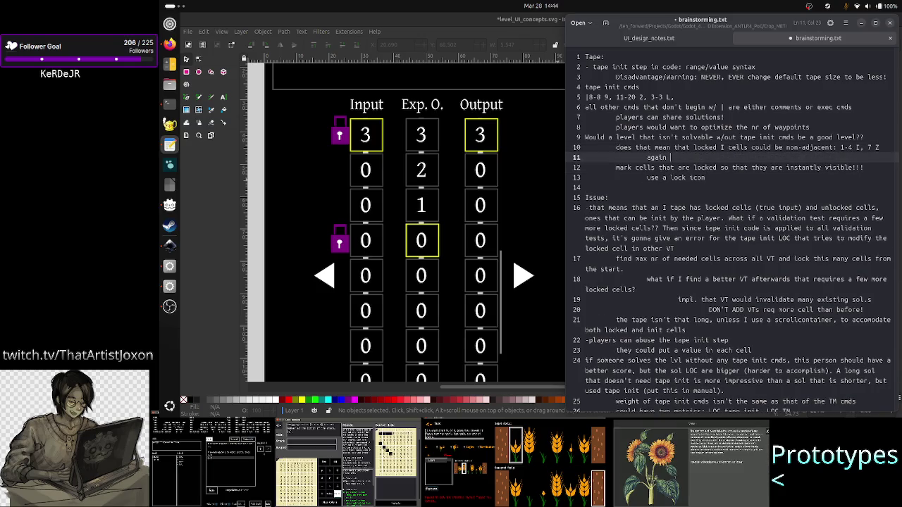
text( that means that)
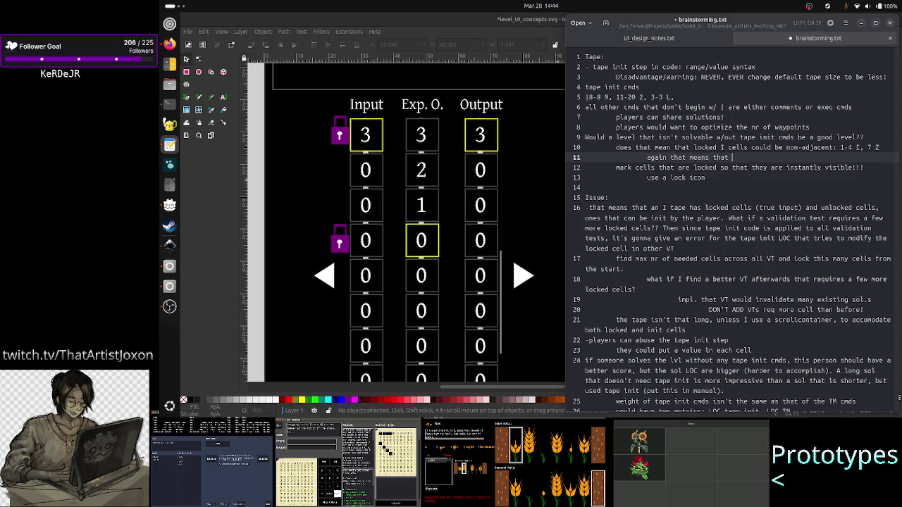
text( all other V)
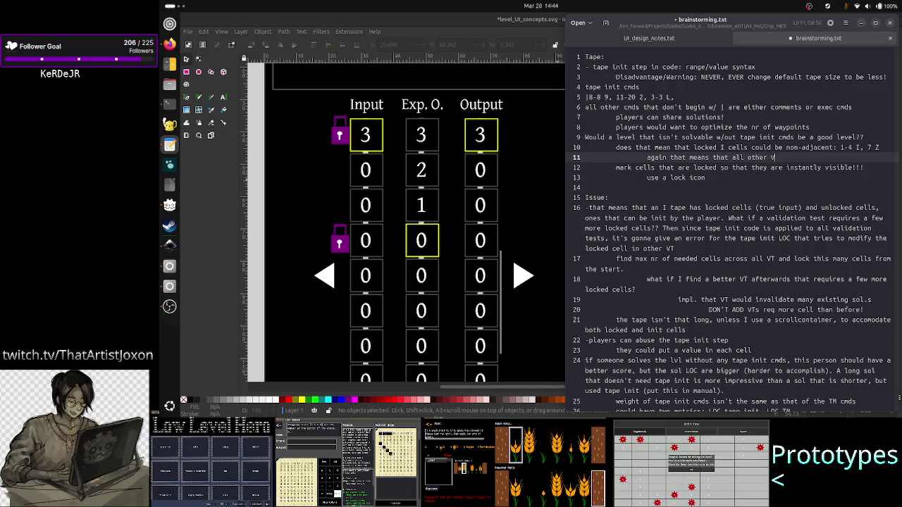
text(Ts)
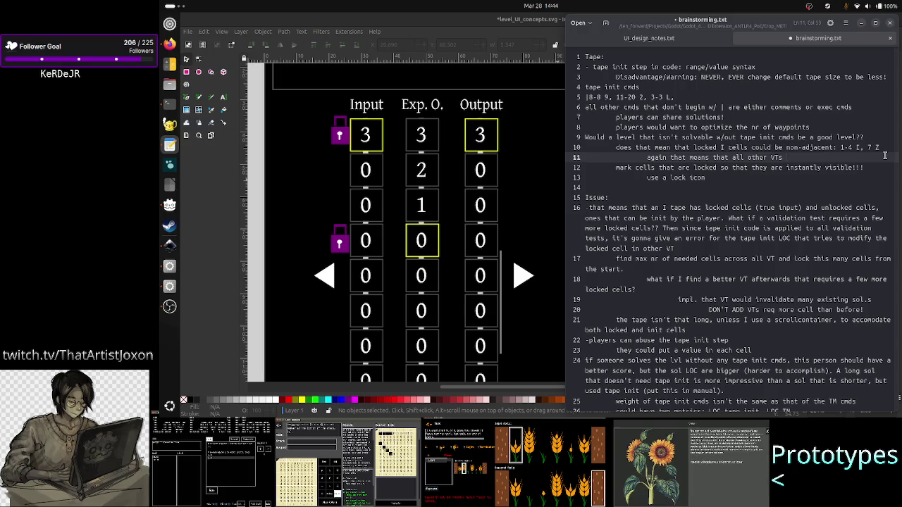
text( can't h)
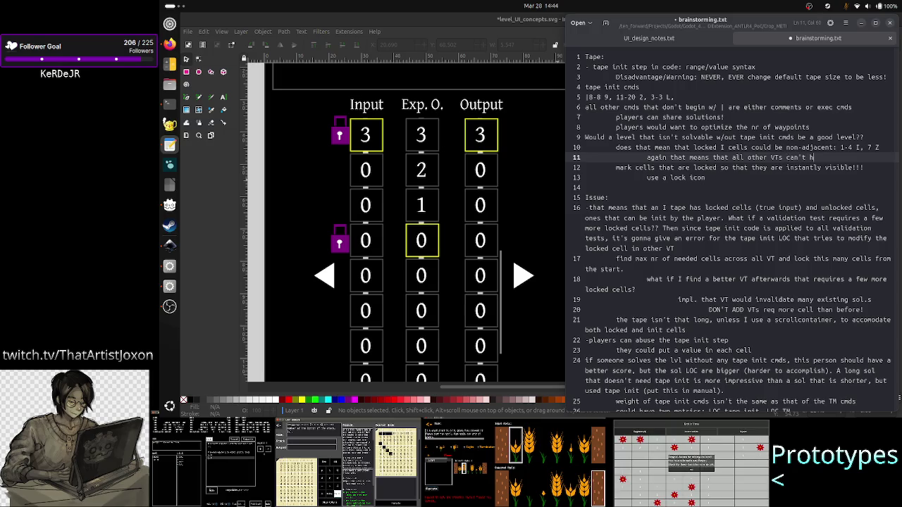
text(av)
key(BackSpace)
key(BackSpace)
key(BackSpace)
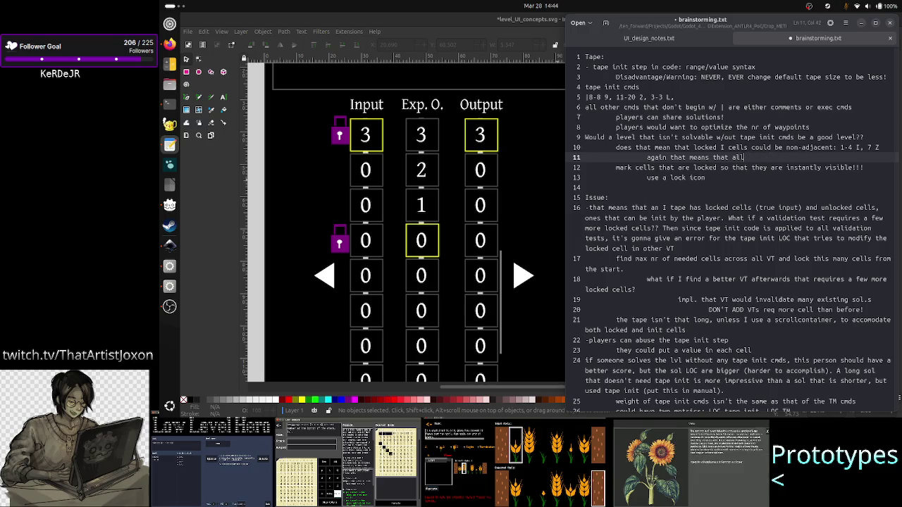
text(ros)
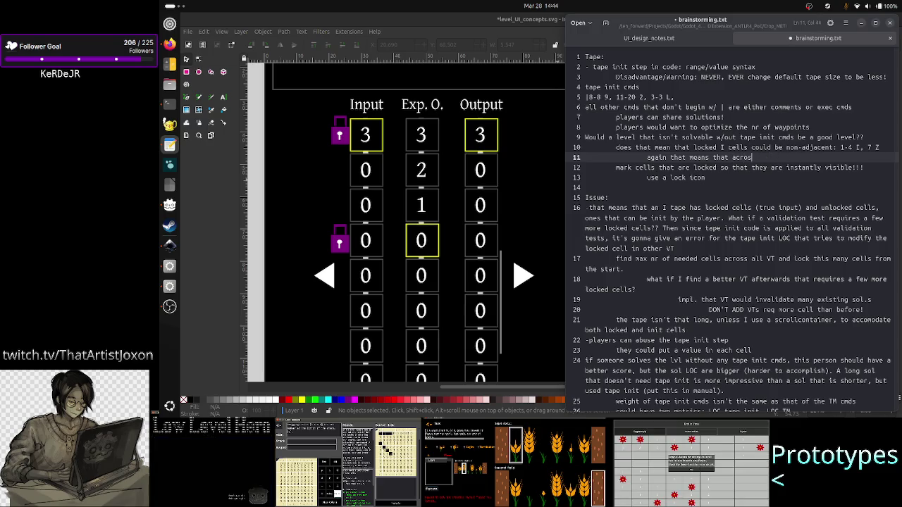
text(s all VTs)
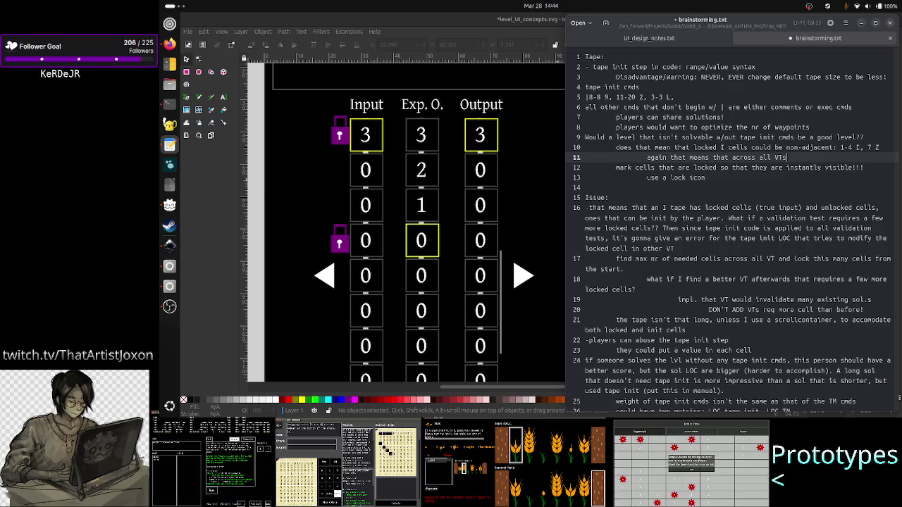
text( there can't be cel)
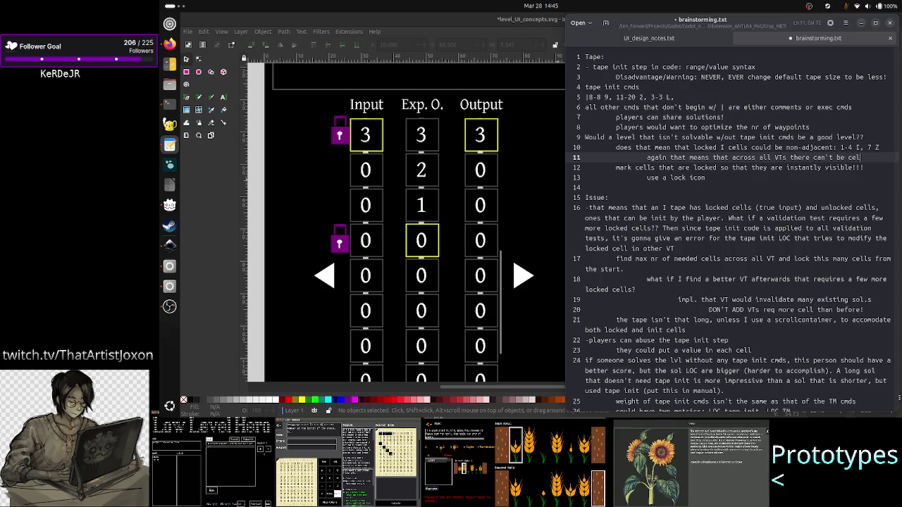
text(ls that are)
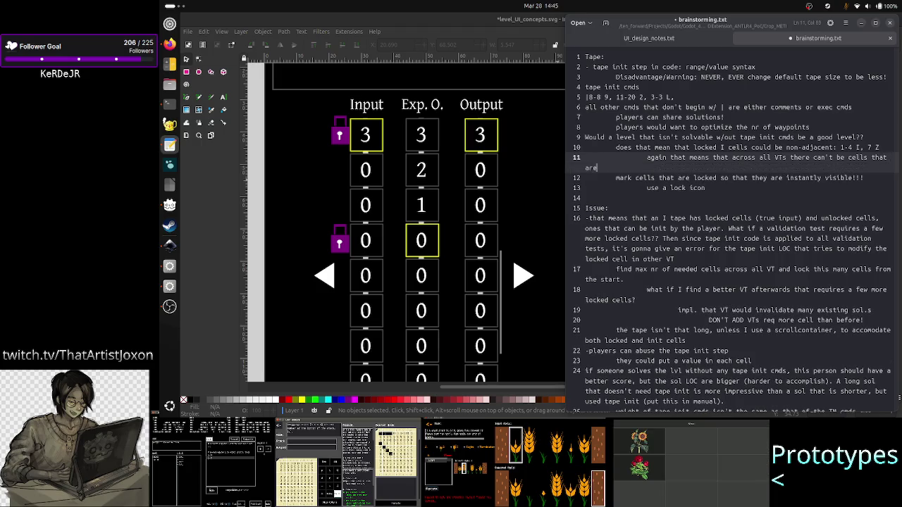
text( both locke)
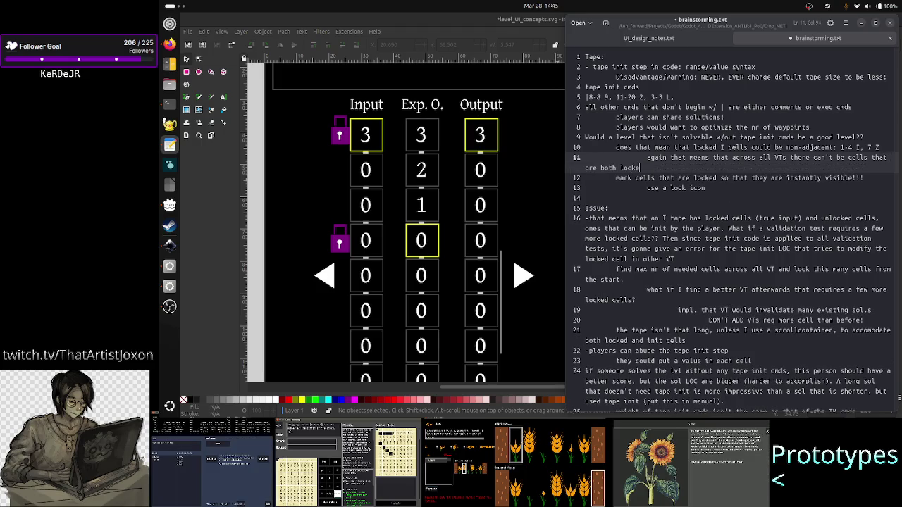
text(d and unlo)
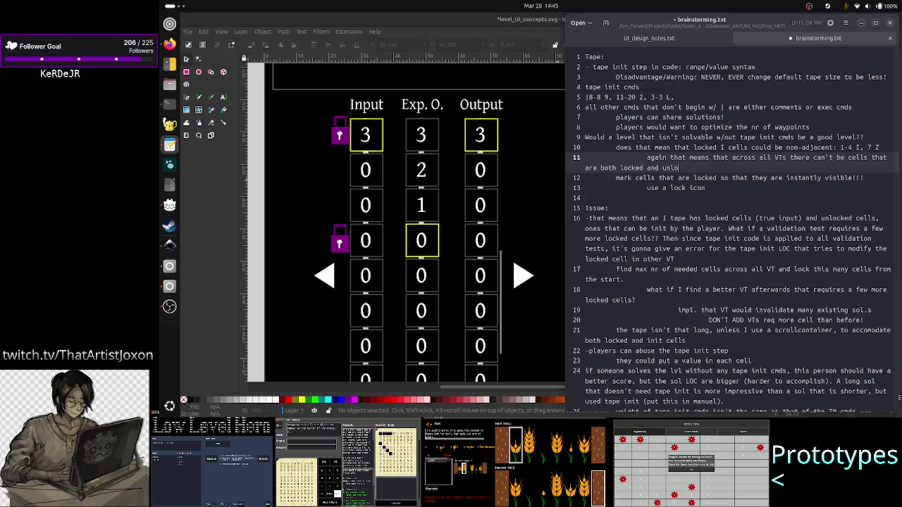
text(cked!!!!)
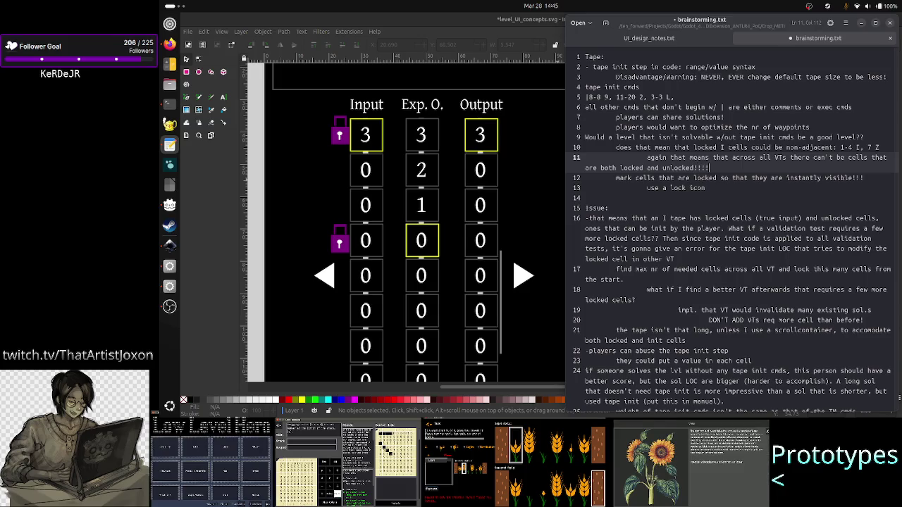
key(ctrl+s)
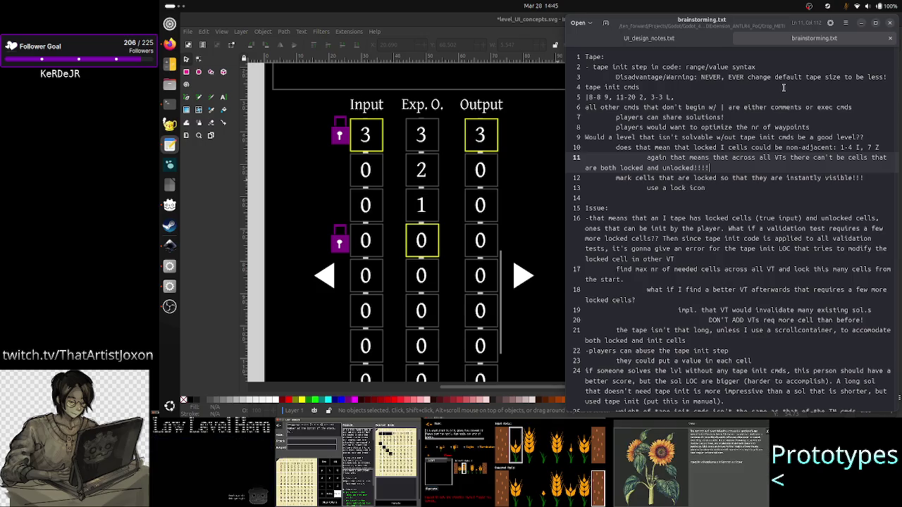
- Shrink the top lock icon to about half size and place it on the Input 3 cell corner
click(341, 133)
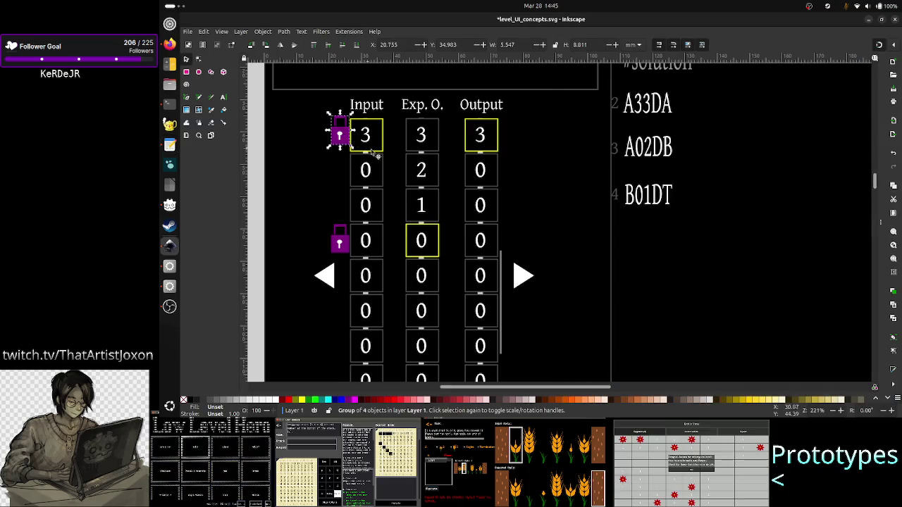
drag(351, 145, 343, 133)
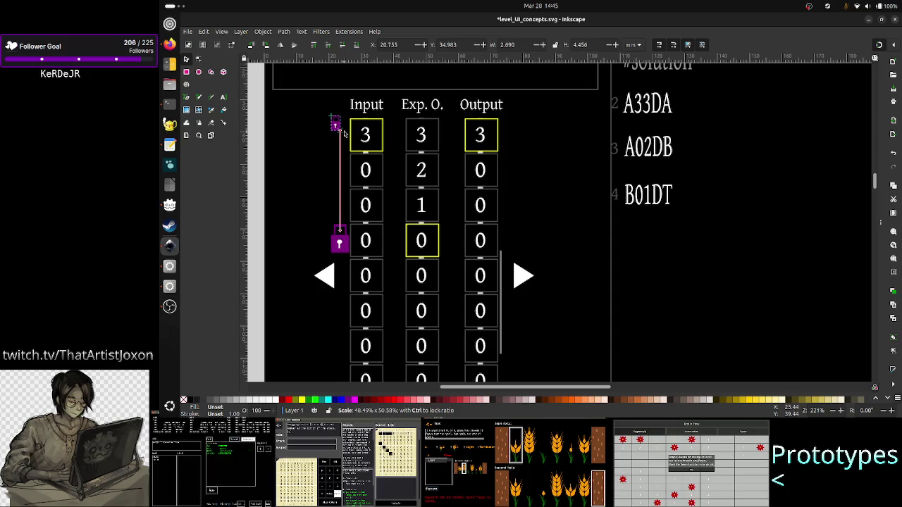
click(342, 132)
drag(343, 134, 378, 128)
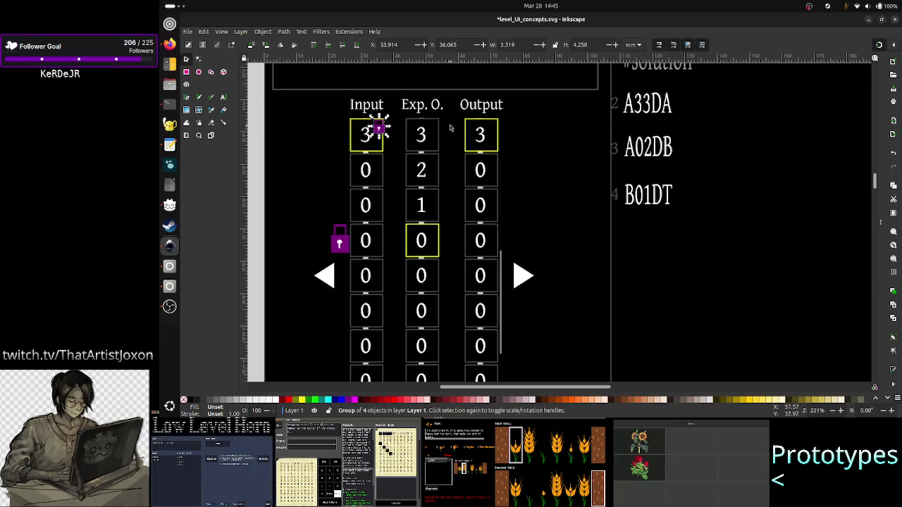
click(277, 172)
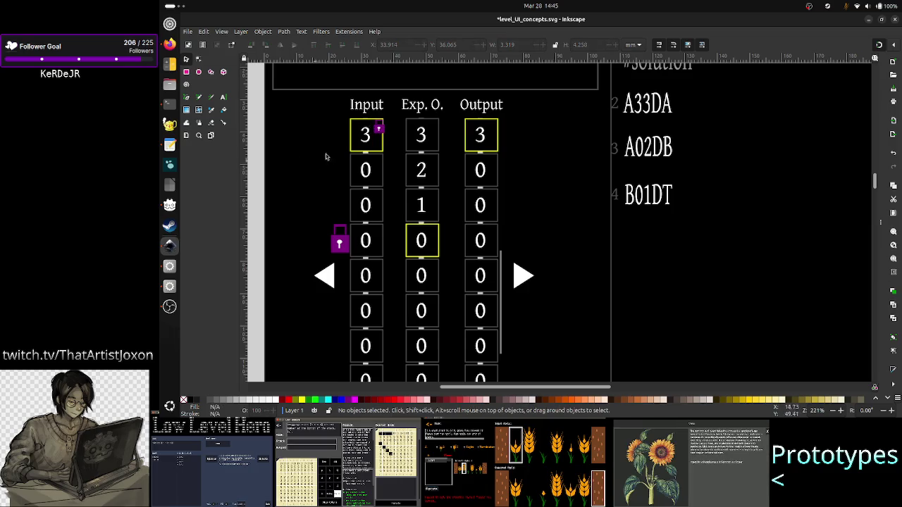
- Delete the large lock beside the fourth row
click(378, 129)
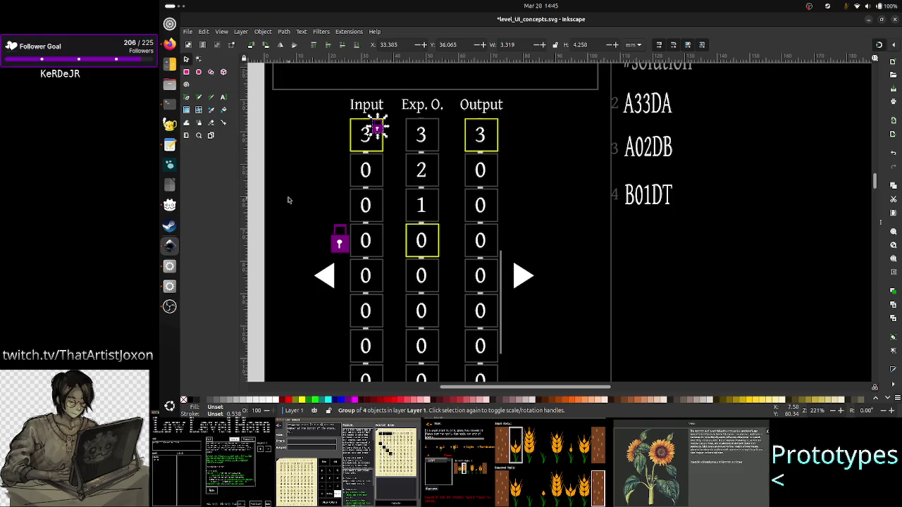
click(339, 241)
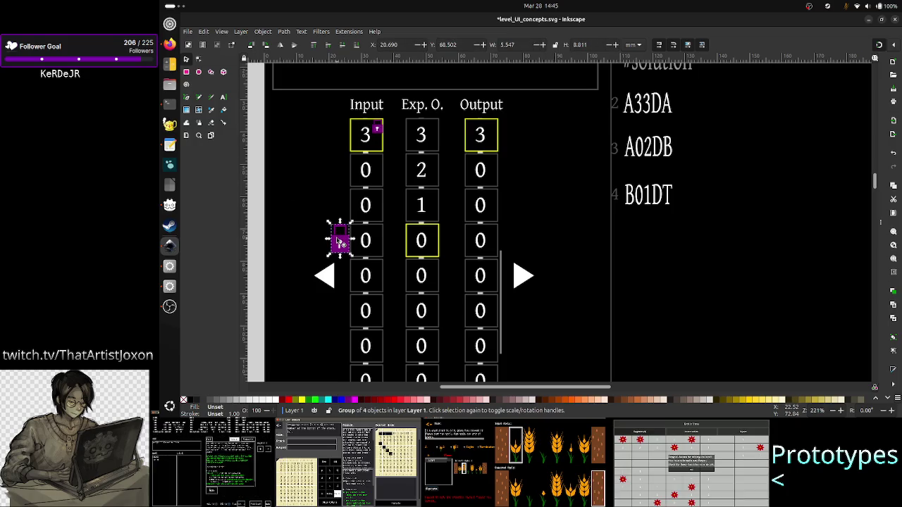
key(Delete)
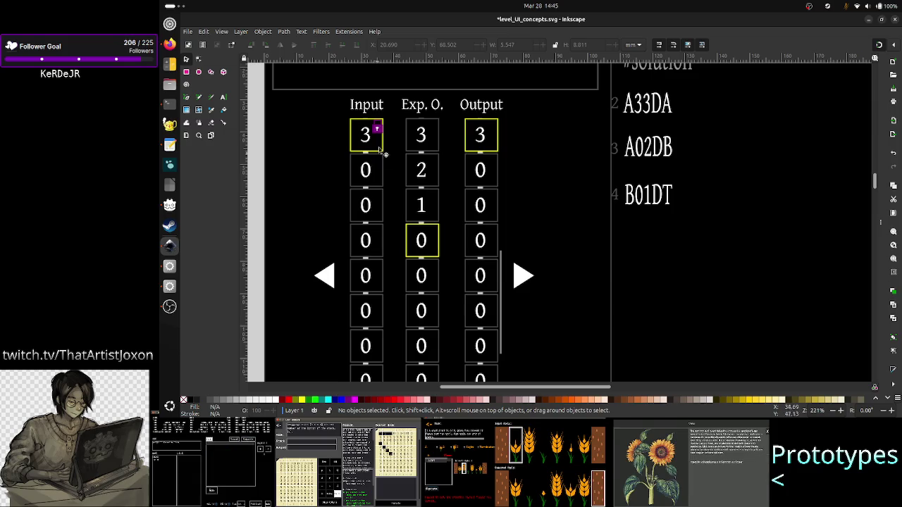
- Put a copy of the small lock on the third Input cell, nudged slightly up and left
click(378, 128)
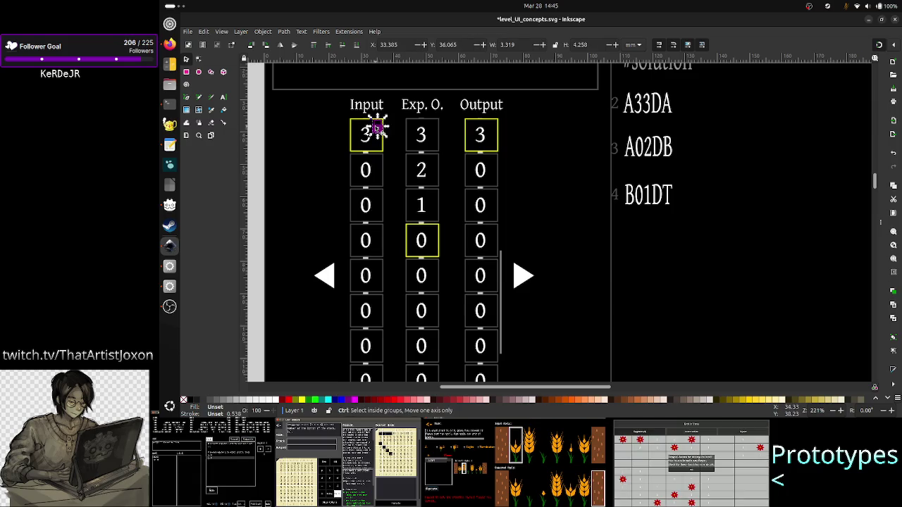
mouse_move(378, 128)
mouse_down()
mouse_move(370, 167)
mouse_move(382, 207)
mouse_up()
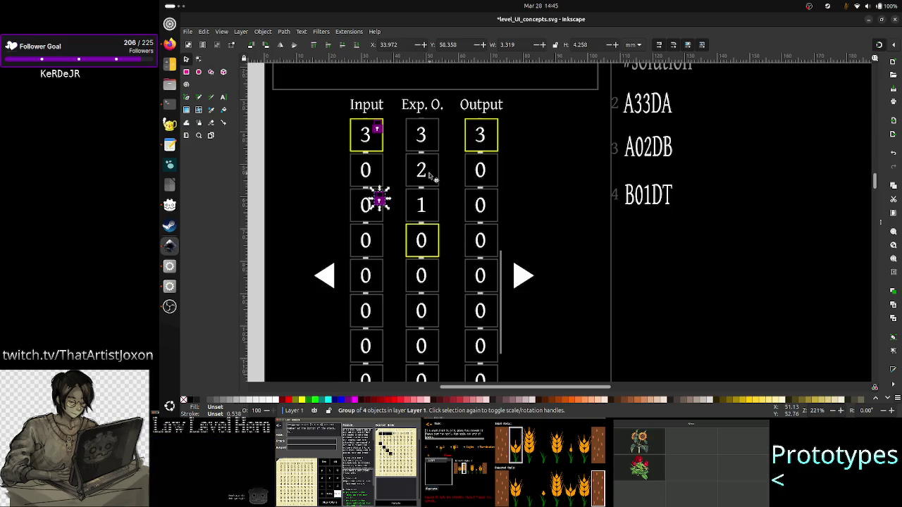
key(Up)
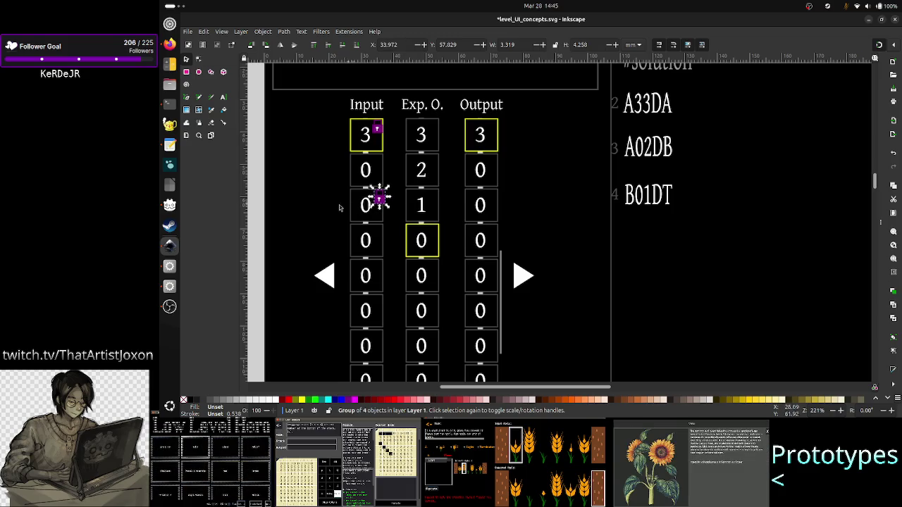
click(317, 209)
click(379, 200)
key(Left)
key(Up)
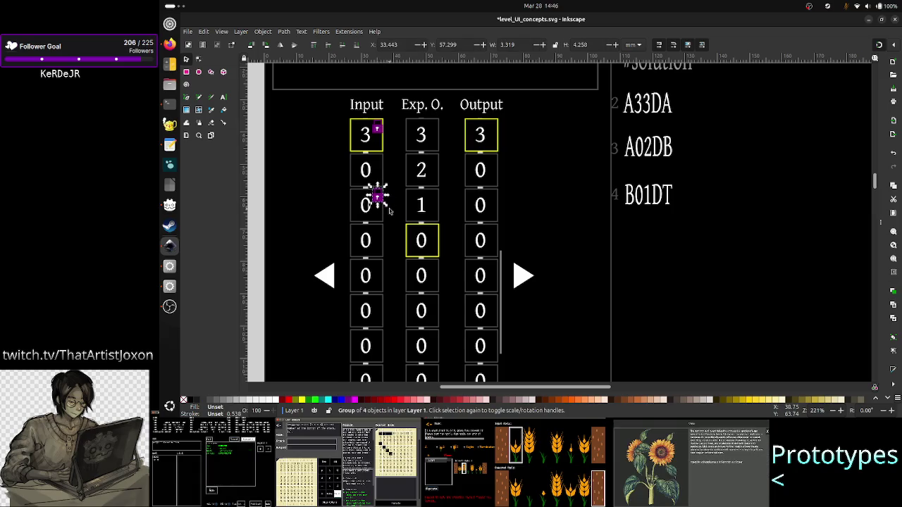
click(389, 210)
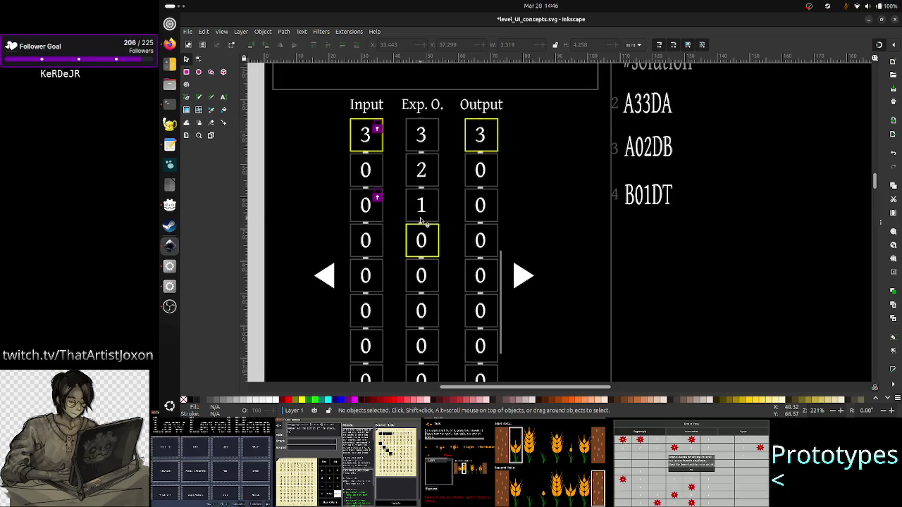
- Move the thin scrollbar bar up beside the top three rows
scroll(421, 221, down, 2)
scroll(421, 222, up, 1)
scroll(423, 224, up, 1)
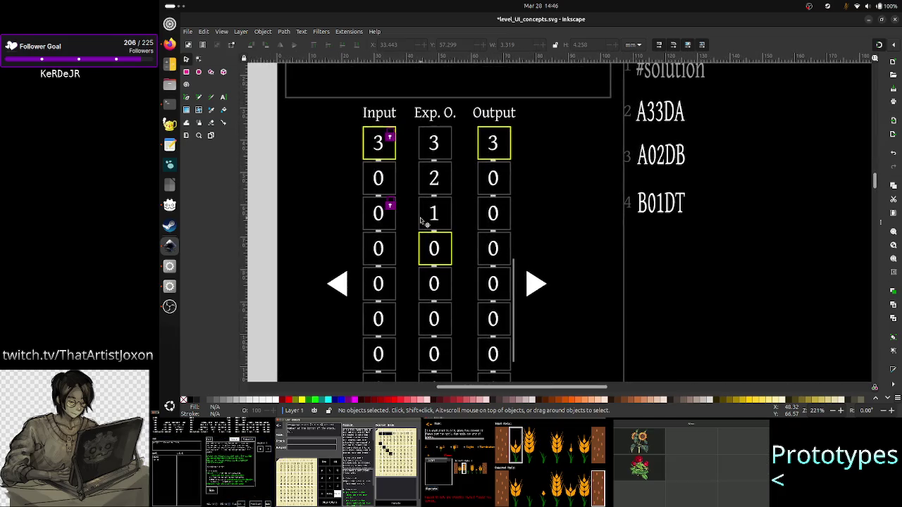
click(514, 299)
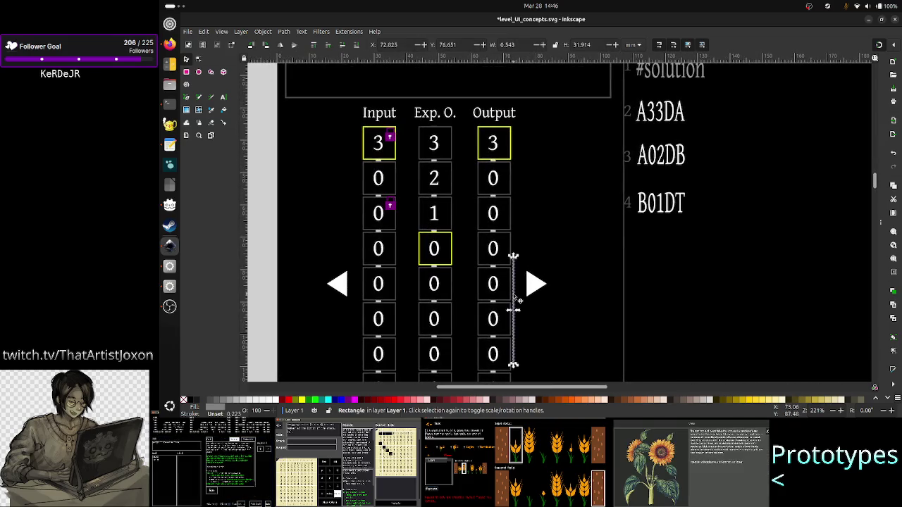
key(shift+Up)
key(shift+Up)
key(shift+Up)
key(shift+Up)
key(shift+Up)
key(shift+Up)
key(Up)
key(Up)
key(Up)
key(Up)
key(Escape)
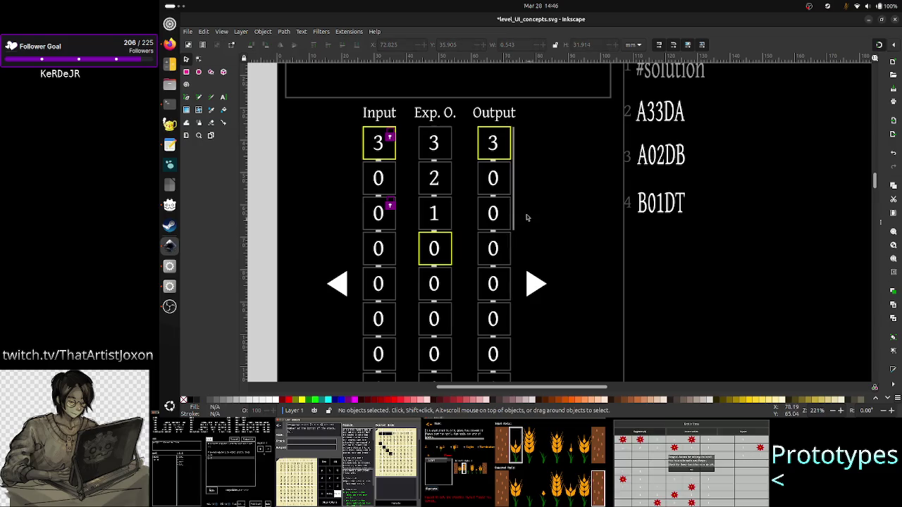
click(515, 215)
mouse_move(515, 201)
mouse_down()
mouse_move(548, 233)
mouse_move(403, 192)
mouse_up()
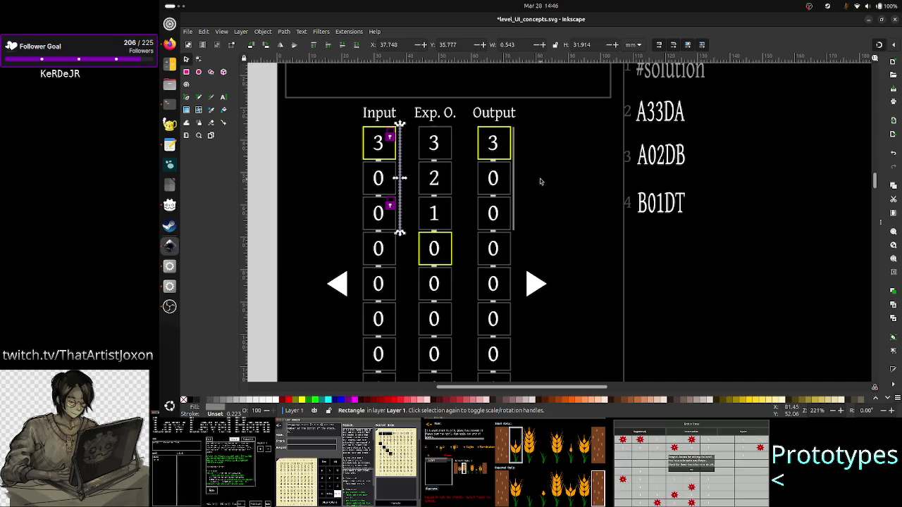
- Paste a copy of the bar beside the Exp. O. column, align it, and save the mockup
key(ctrl+v)
drag(540, 179, 457, 187)
key(Right)
key(Right)
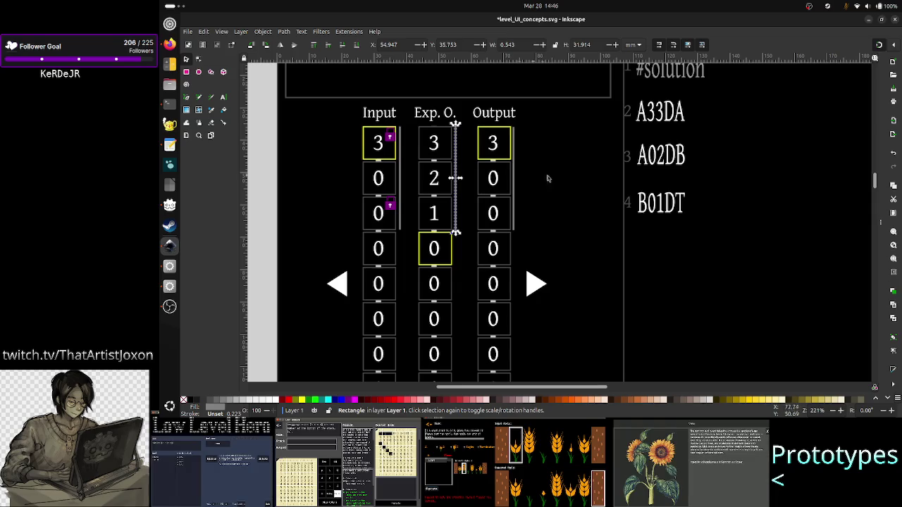
click(575, 178)
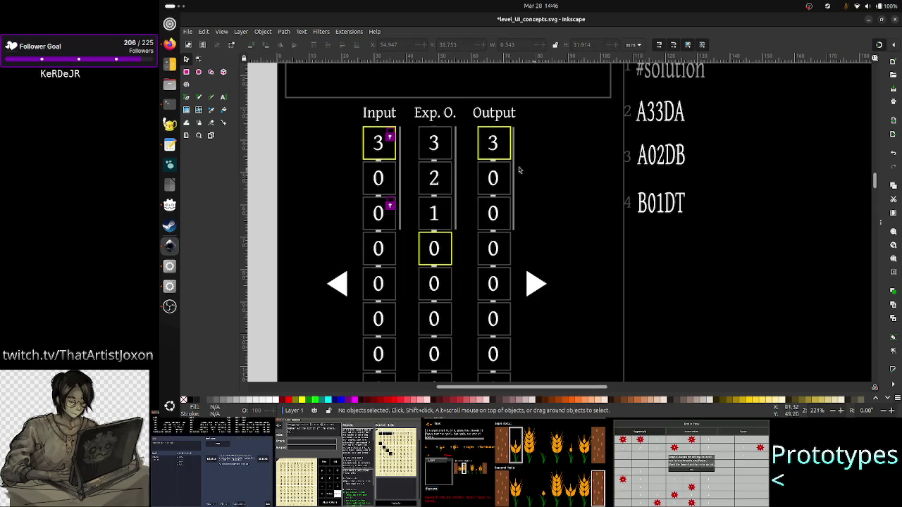
click(399, 169)
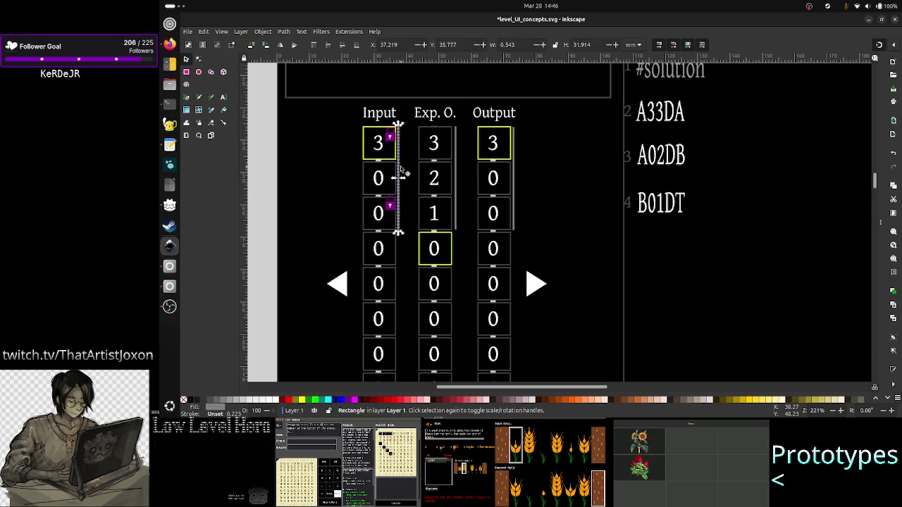
click(458, 185)
key(Left)
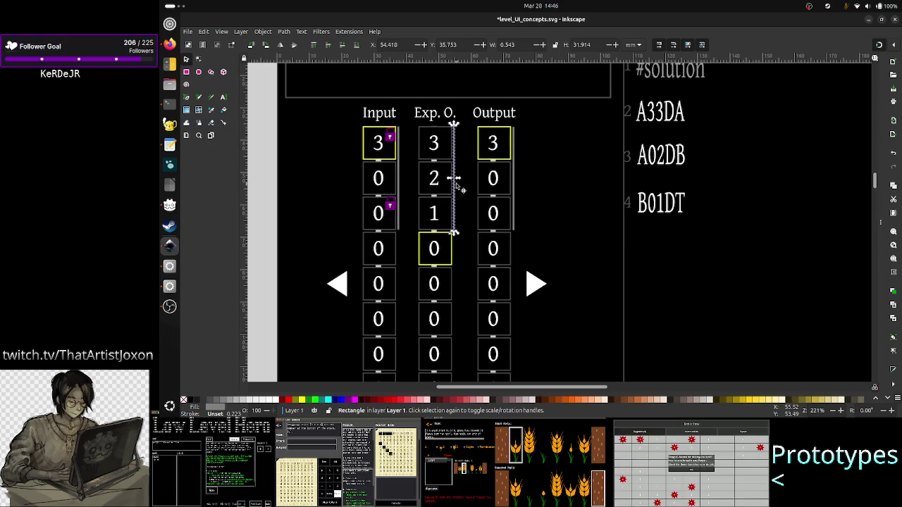
click(559, 187)
key(ctrl+s)
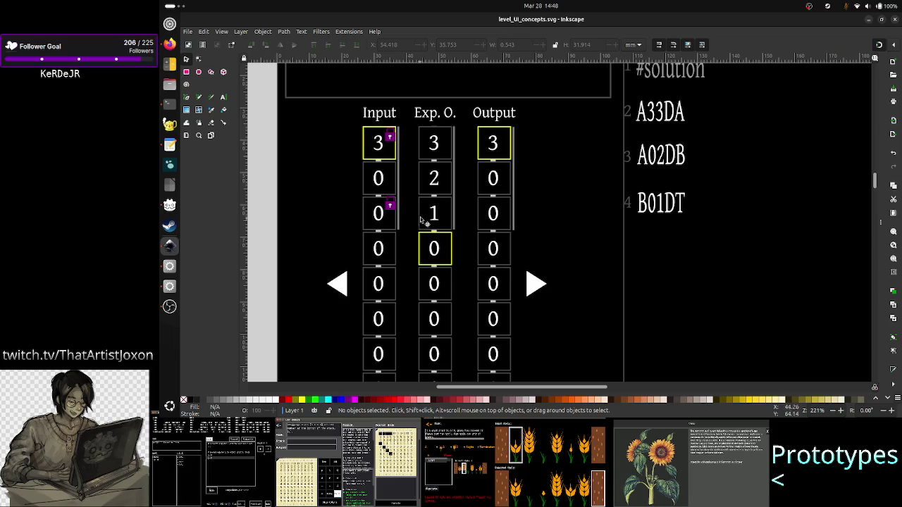
- Review the saved mockup by scrolling the canvas, then return to the brainstorming.txt notes
scroll(434, 247, down, 2)
scroll(434, 248, up, 2)
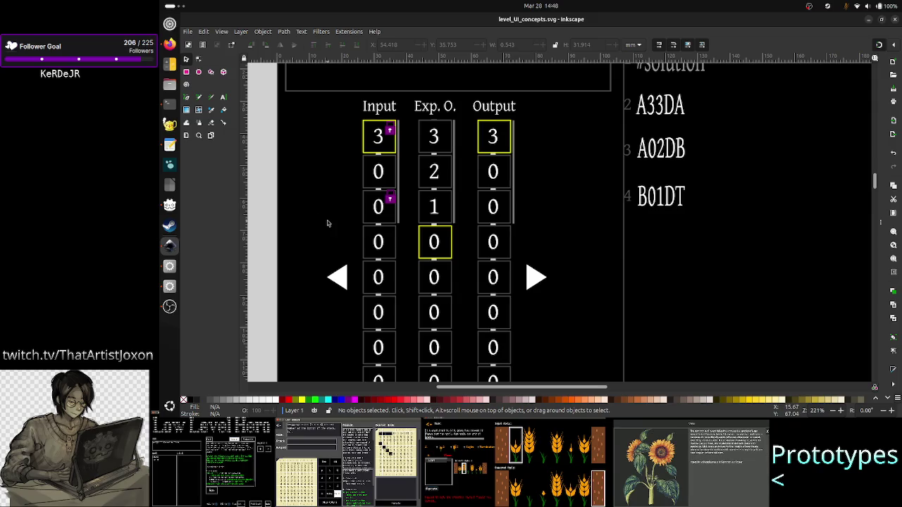
scroll(402, 268, down, 3)
scroll(401, 269, down, 2)
scroll(401, 268, up, 3)
scroll(401, 268, up, 2)
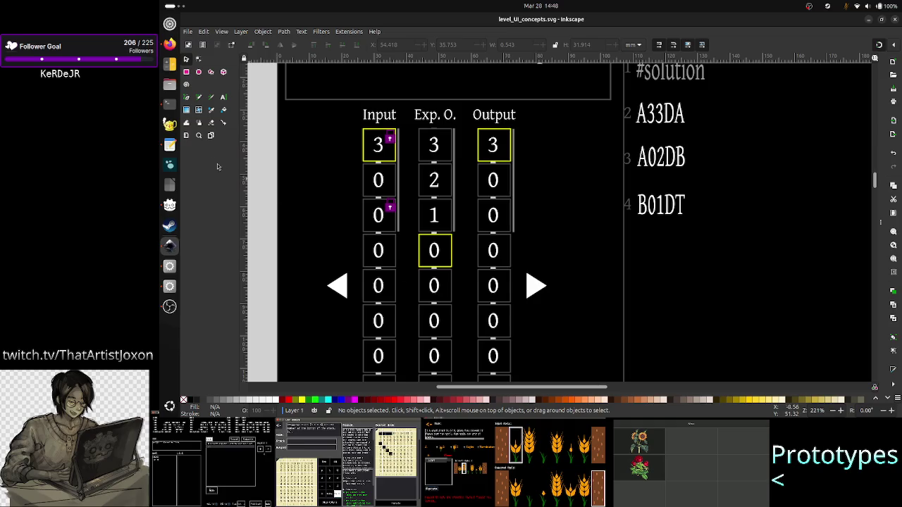
click(169, 144)
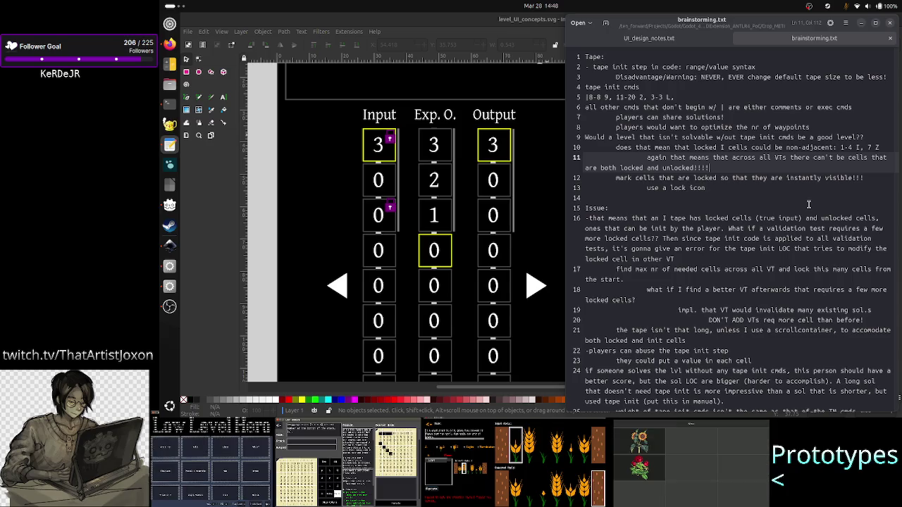
- Add a note that levels shouldn't let I/VTs lock cells not visible when the puzzle opens
key(Down)
key(Down)
key(Down)
key(Tab)
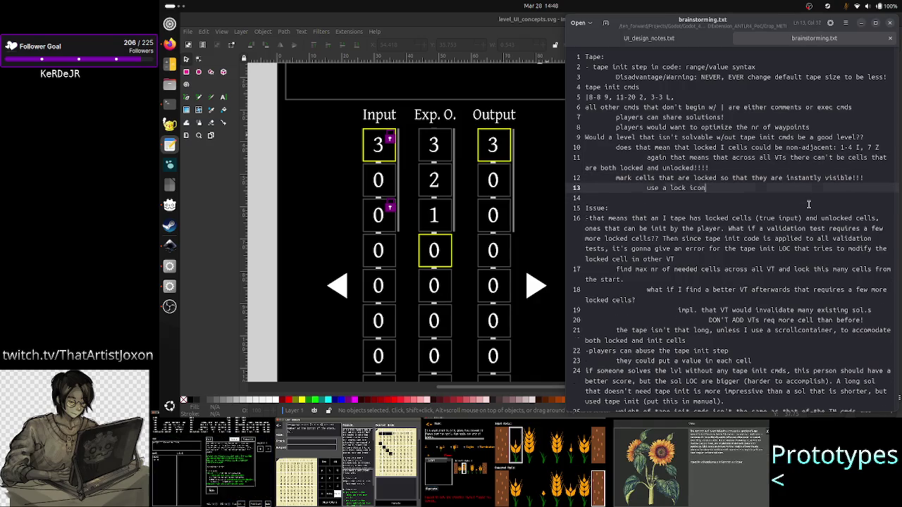
key(Return)
key(Up)
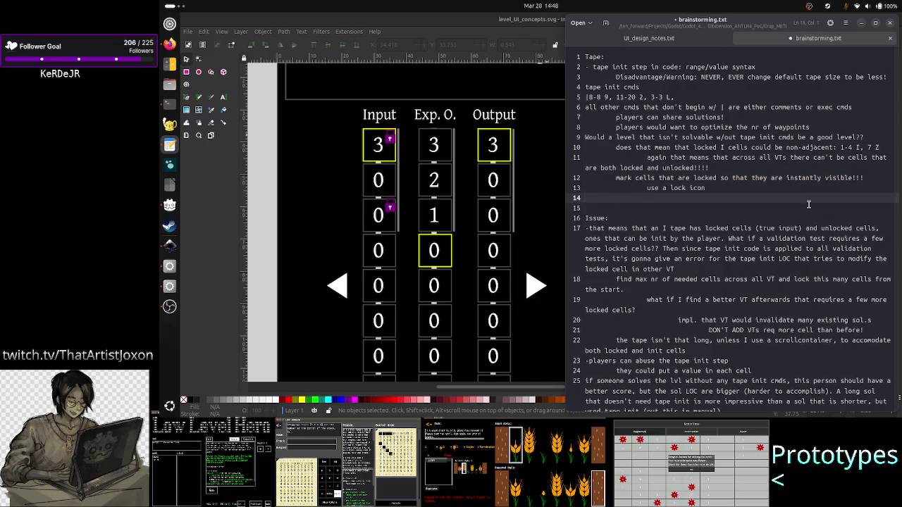
text(Never lock cells)
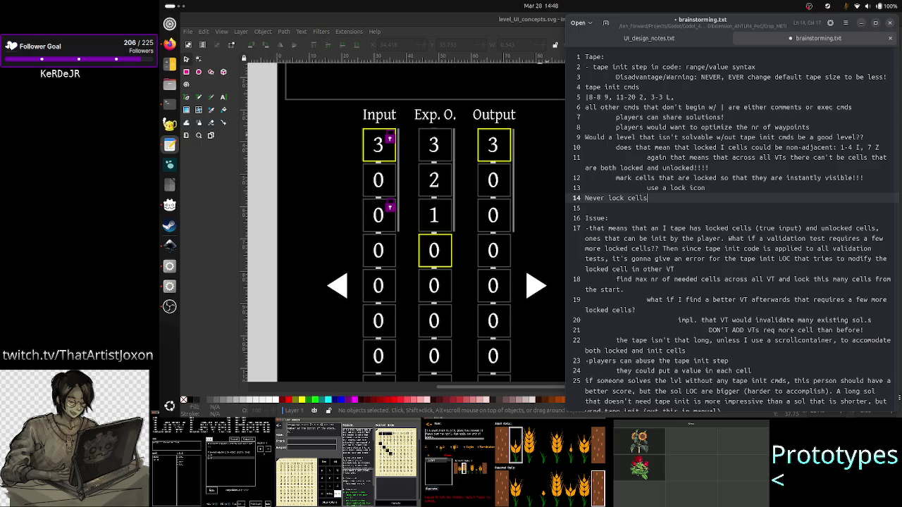
key(BackSpace)
key(BackSpace)
key(BackSpace)
key(BackSpace)
key(BackSpace)
key(BackSpace)
key(Return)
text(t)
key(BackSpace)
text(The p)
key(BackSpace)
text(le)
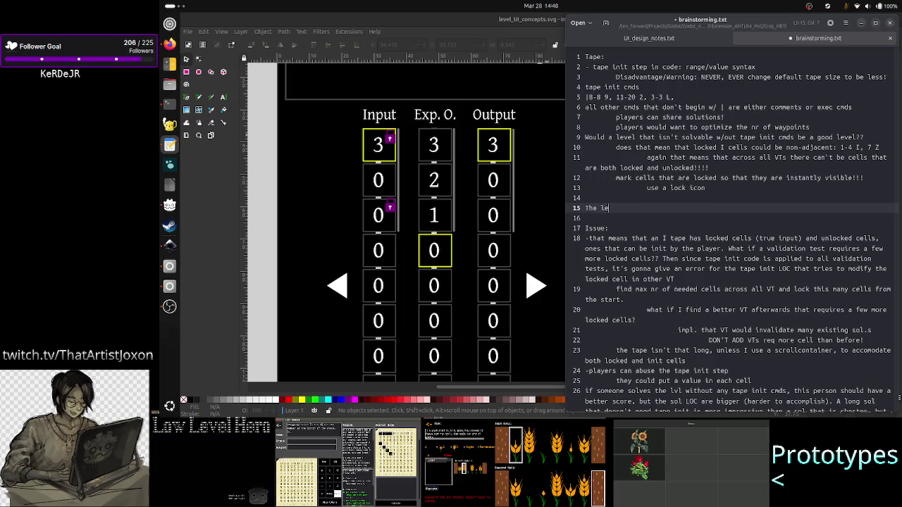
text(vels should b)
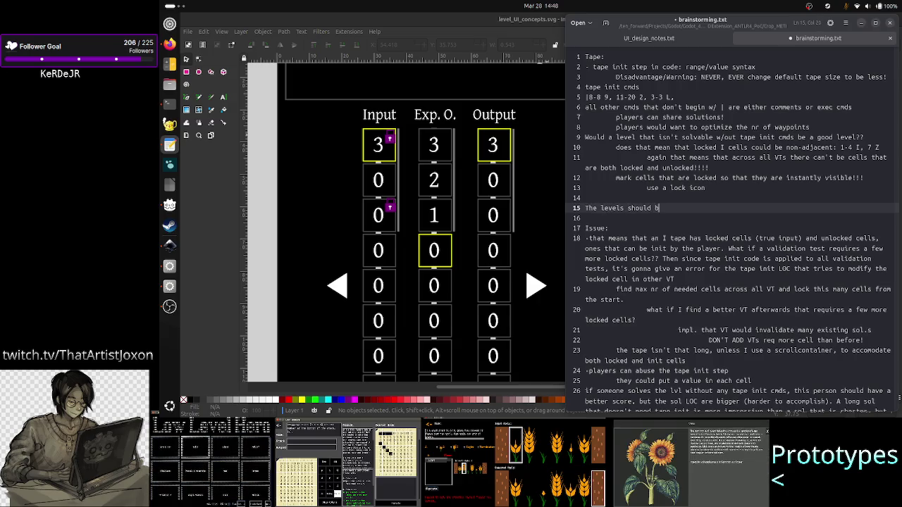
text(e constructed in such a way )
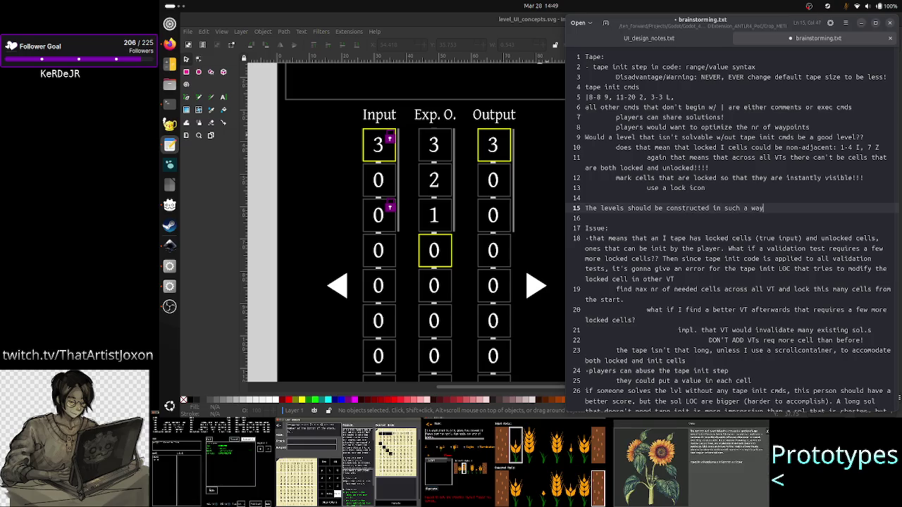
text(that )
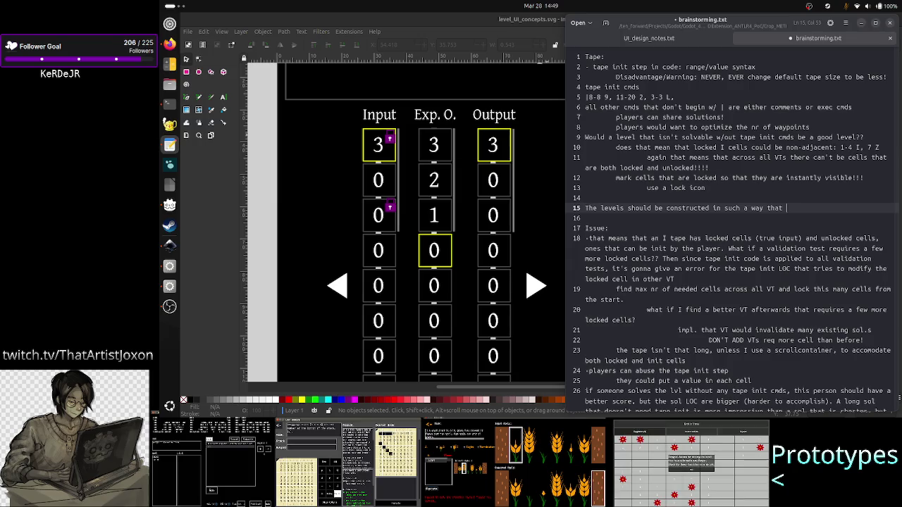
text(no I/VTs)
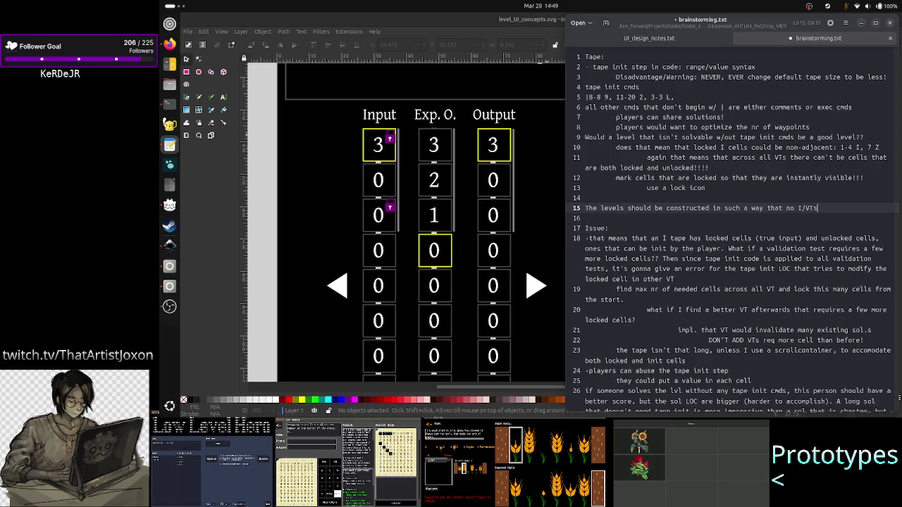
text( wil)
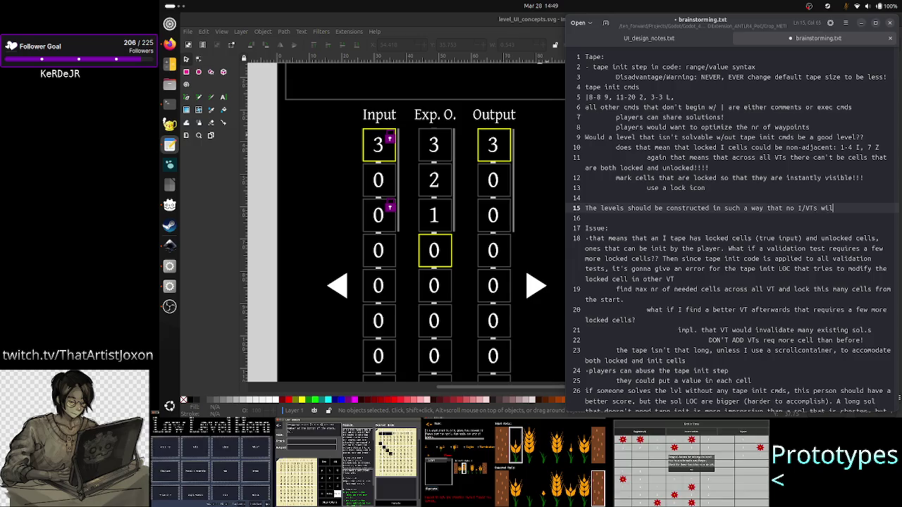
text(l lock cells )
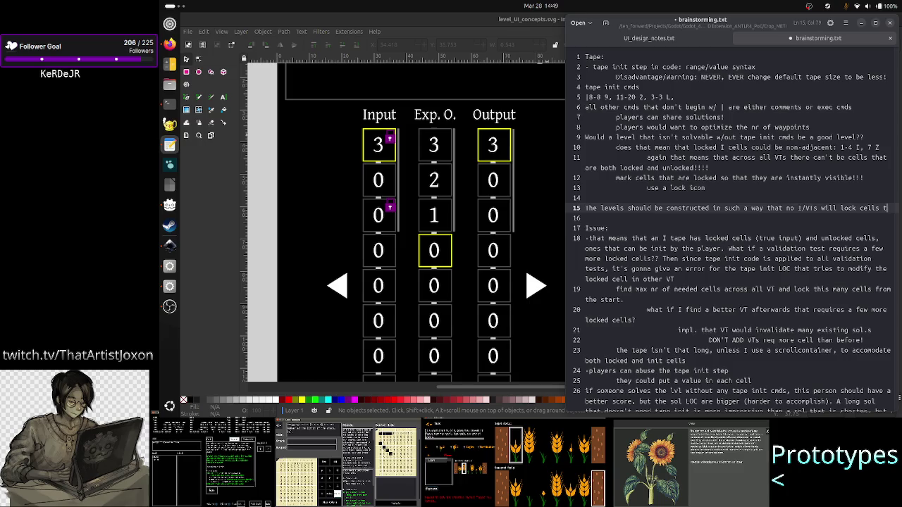
text(that aren't)
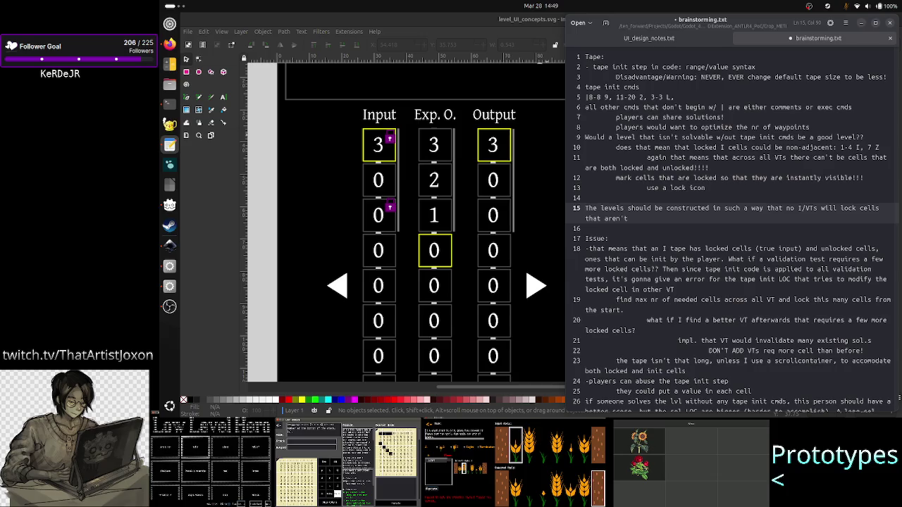
text(visible)
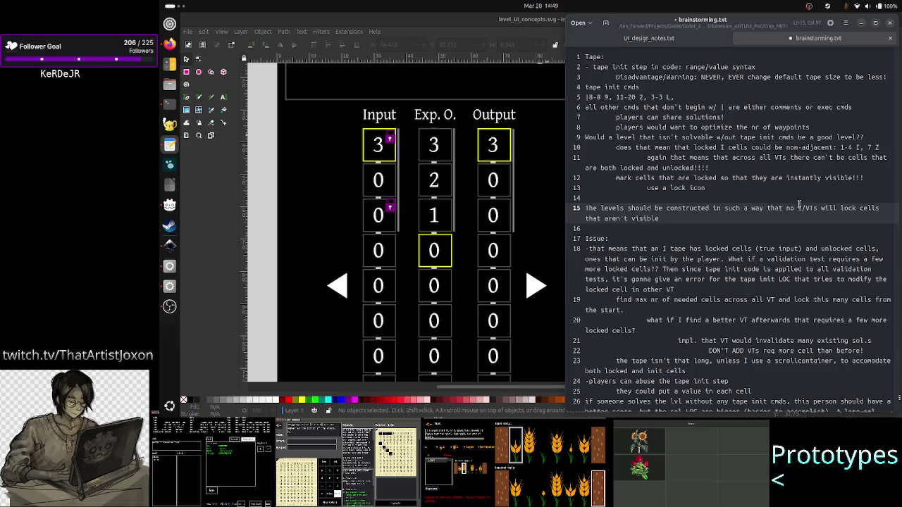
text( as the )
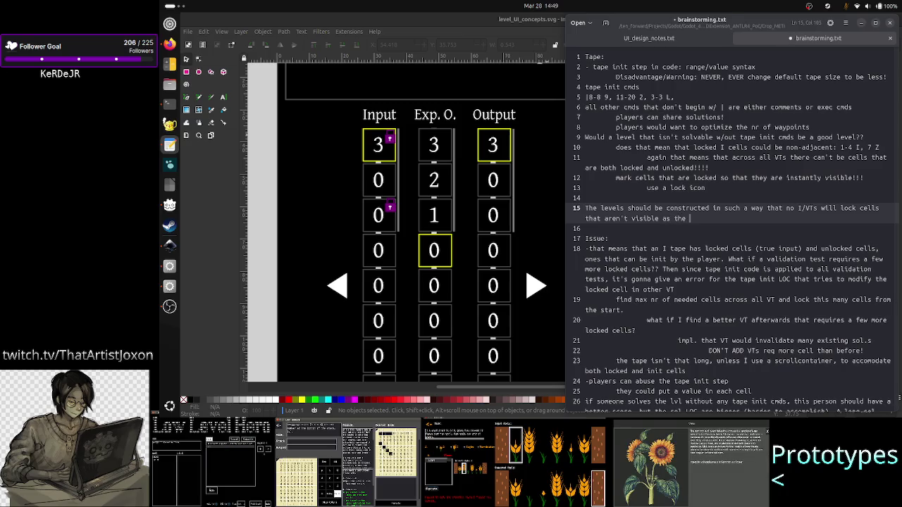
text(puzzle opens:)
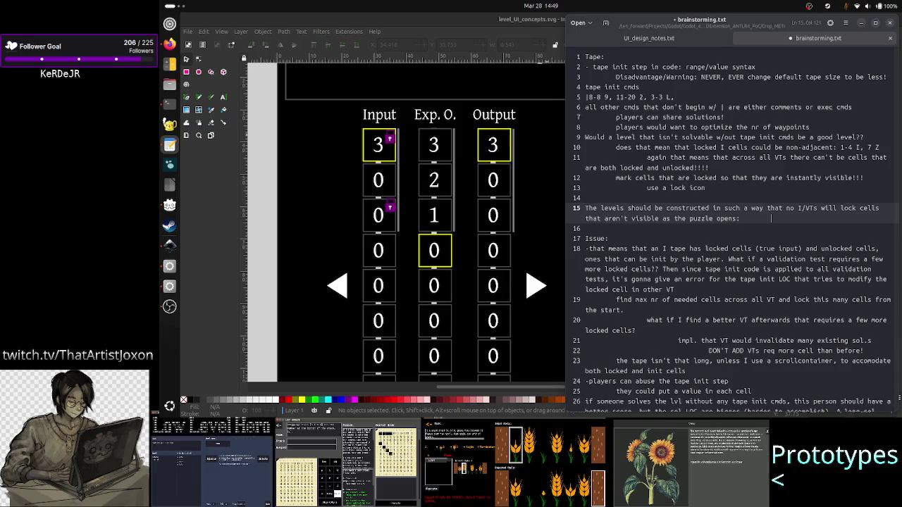
- Add an indented follow-up saying players shouldn't need to scroll up and down, and save
key(Return)
key(Tab)
text(so that )
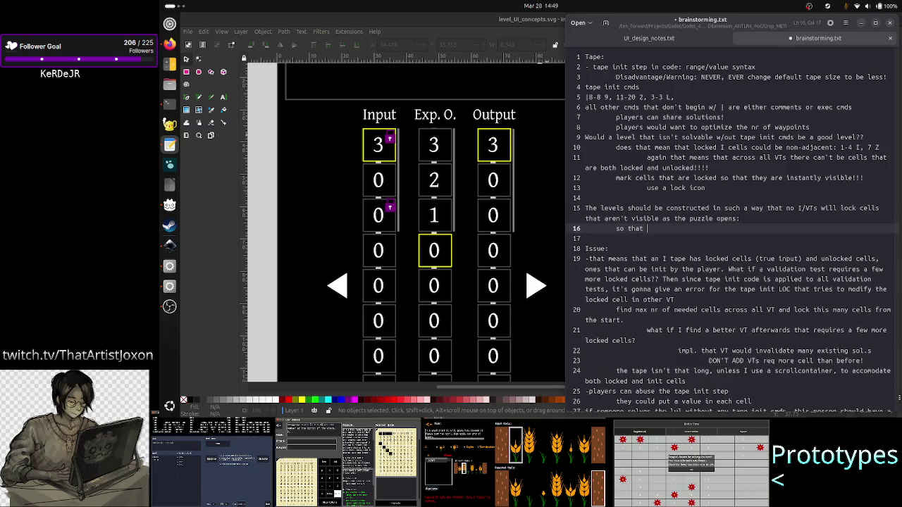
text(the )
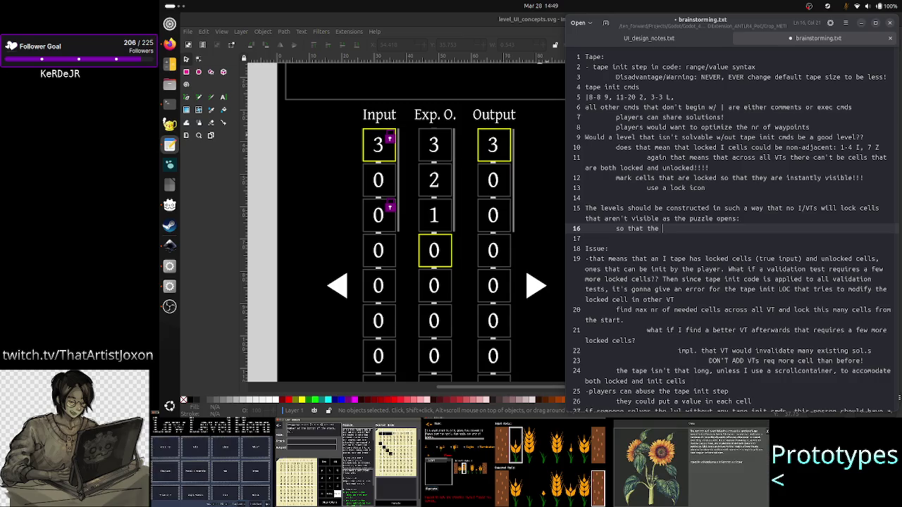
text(expectation to the playe)
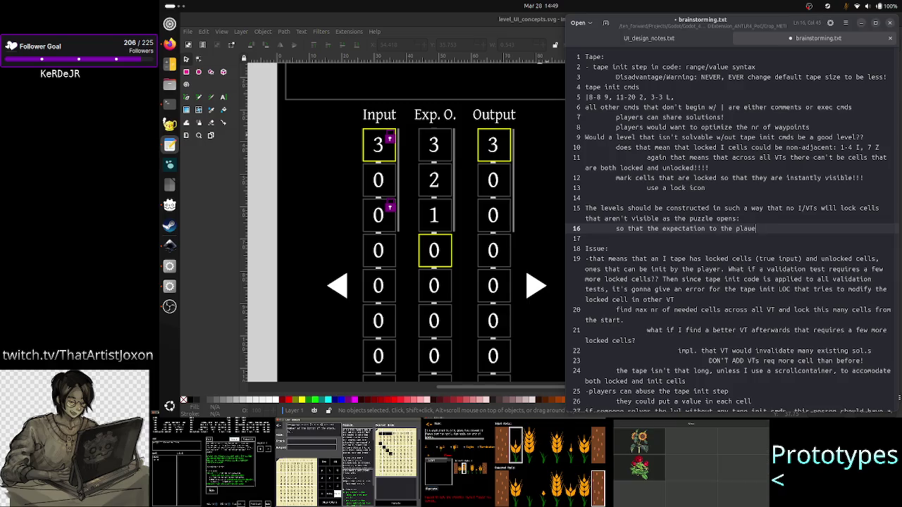
text(r is d)
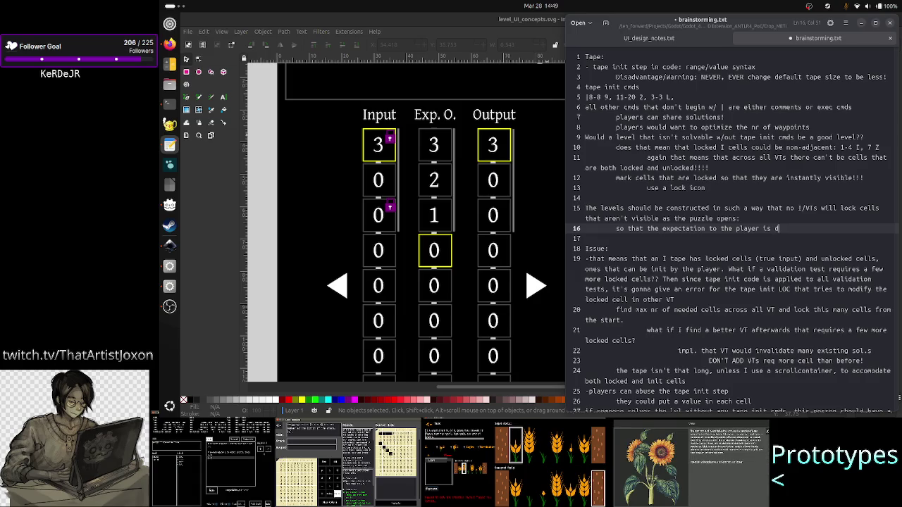
key(BackSpace)
text(no need to scroll)
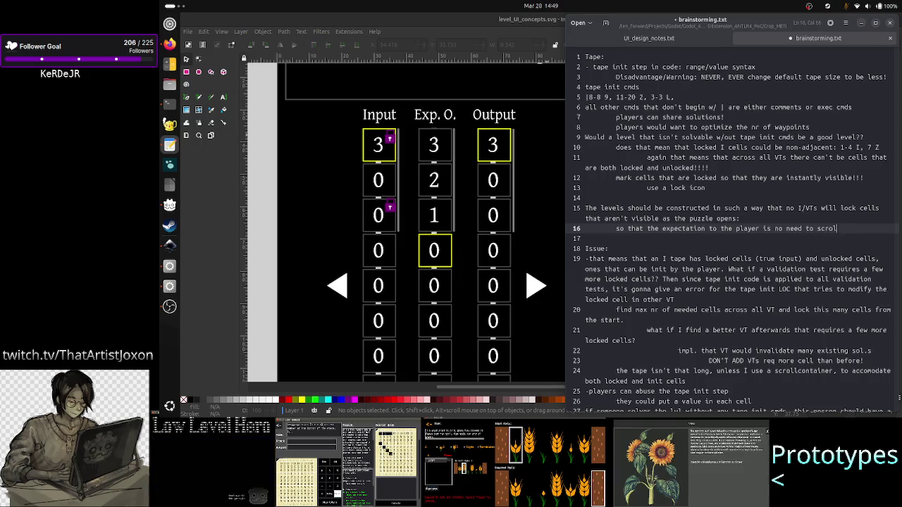
text( up and down)
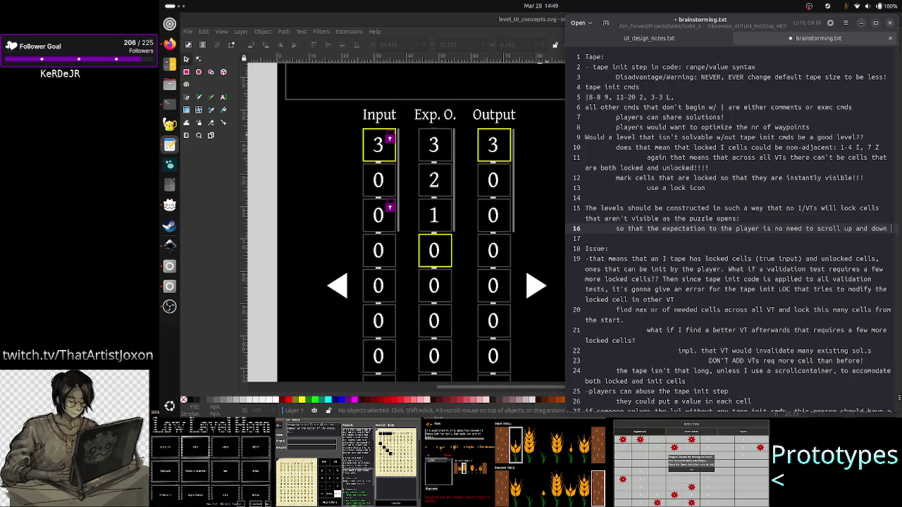
text( to check for )
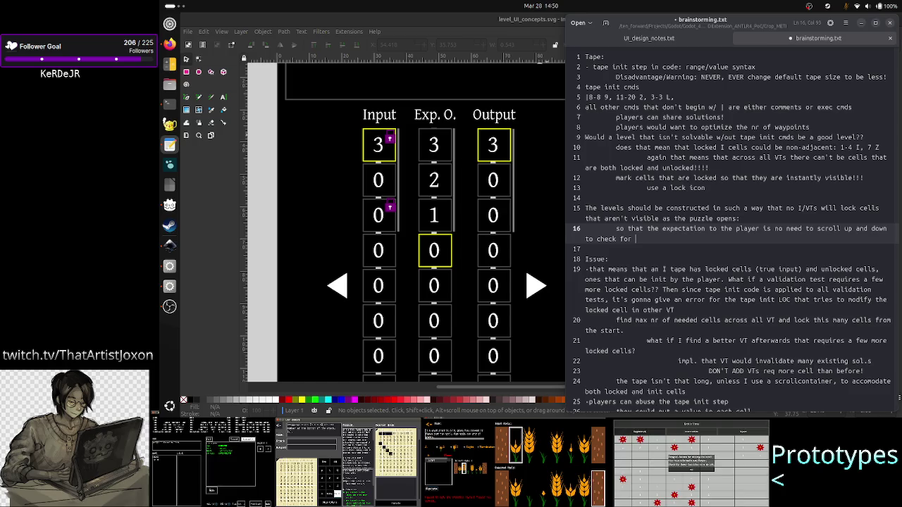
text(other )
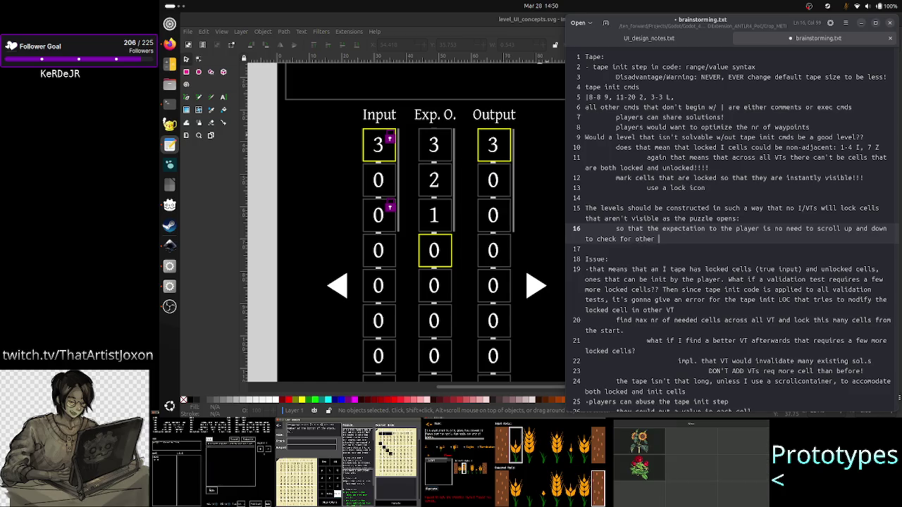
text(locked cells)
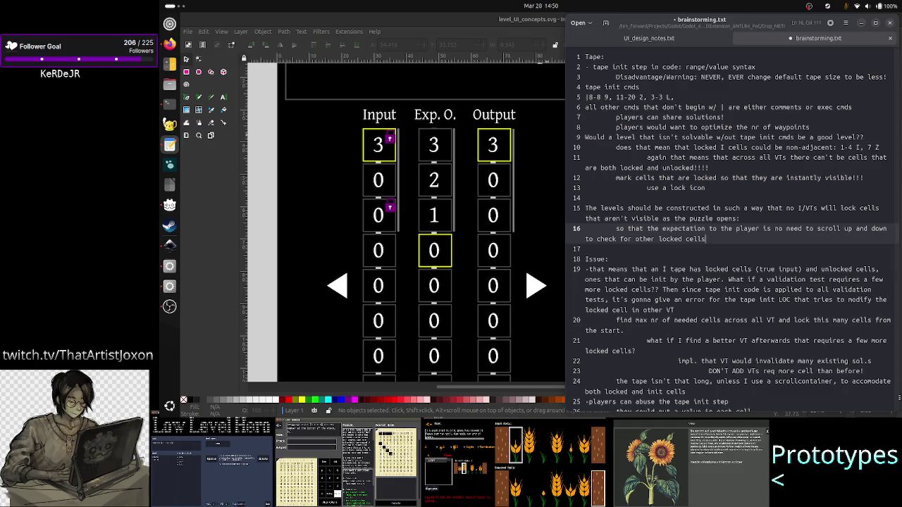
key(ctrl+s)
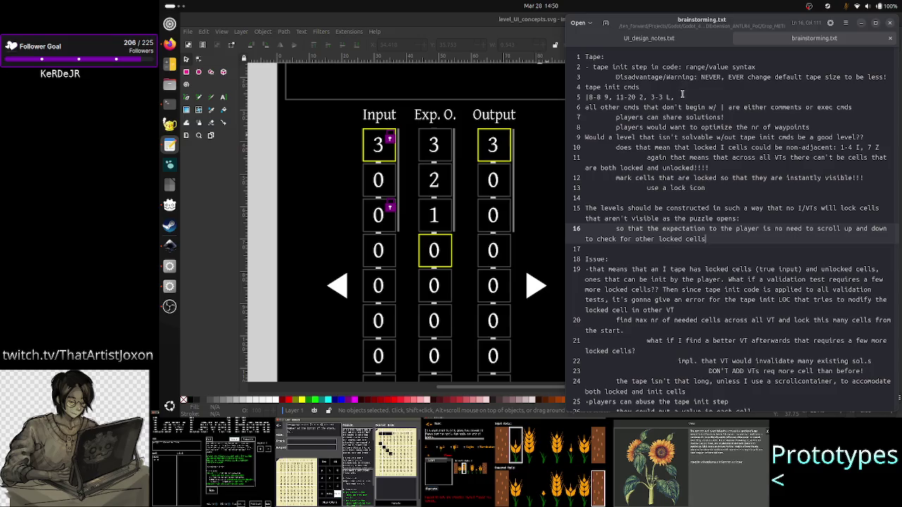
- Add an indented line saying tape init cmds shouldn't be a list, emphasising multiple tape inits
click(739, 99)
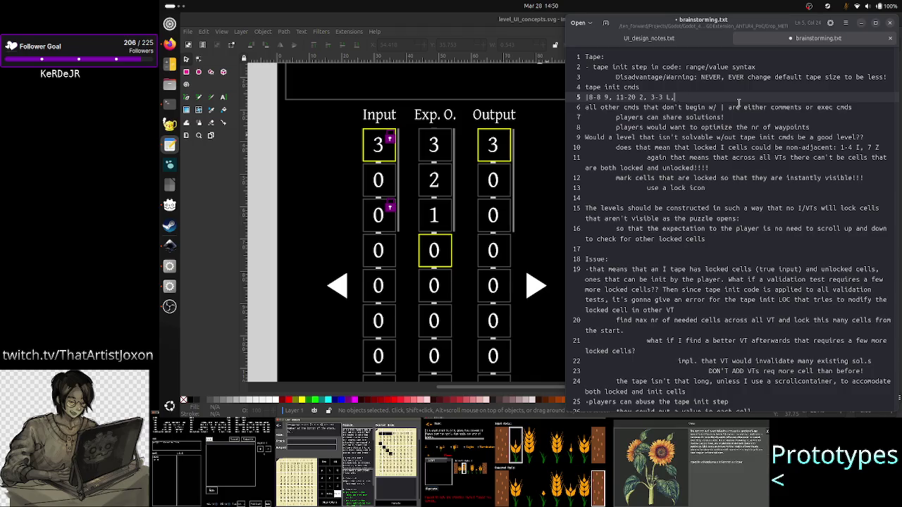
key(Return)
key(Tab)
text(a)
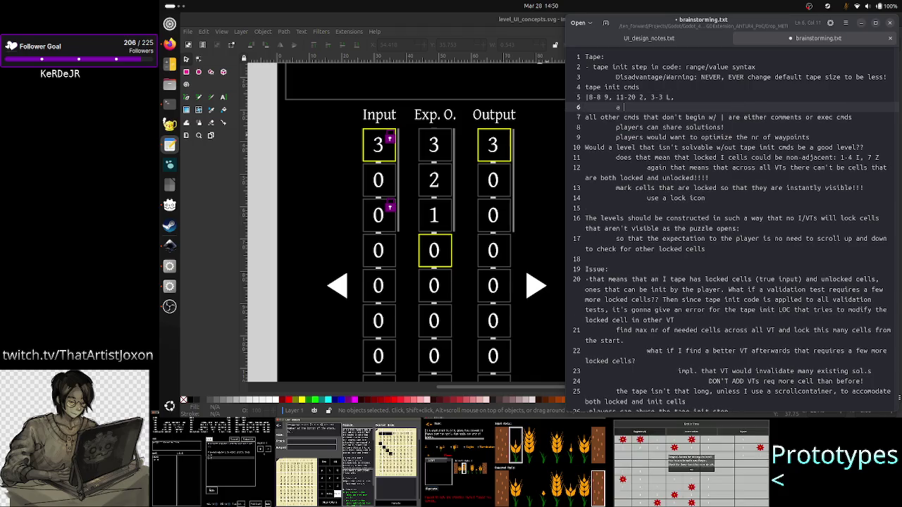
text(tape)
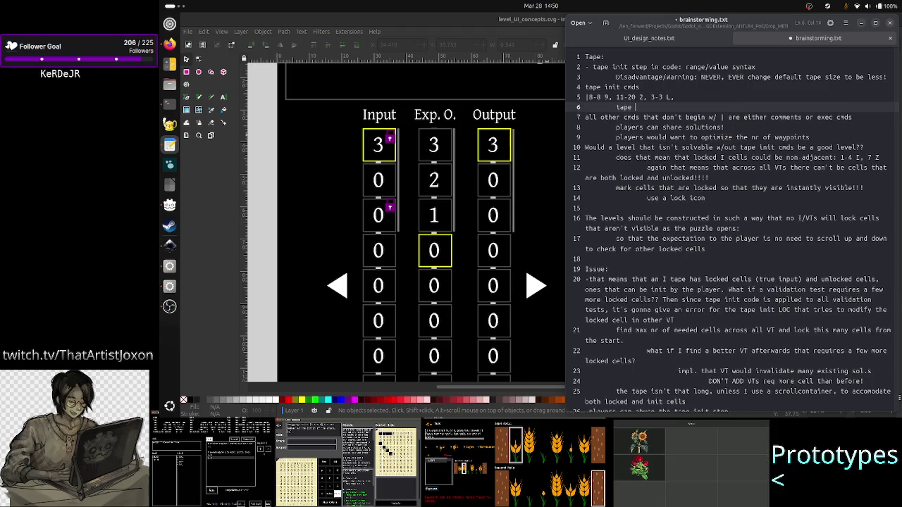
text( init )
text(md shouldn')
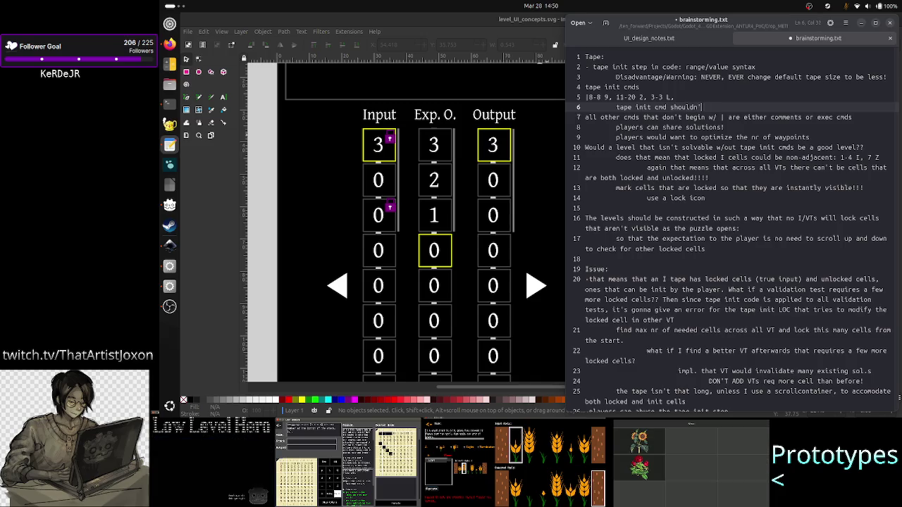
text(t be in the form )
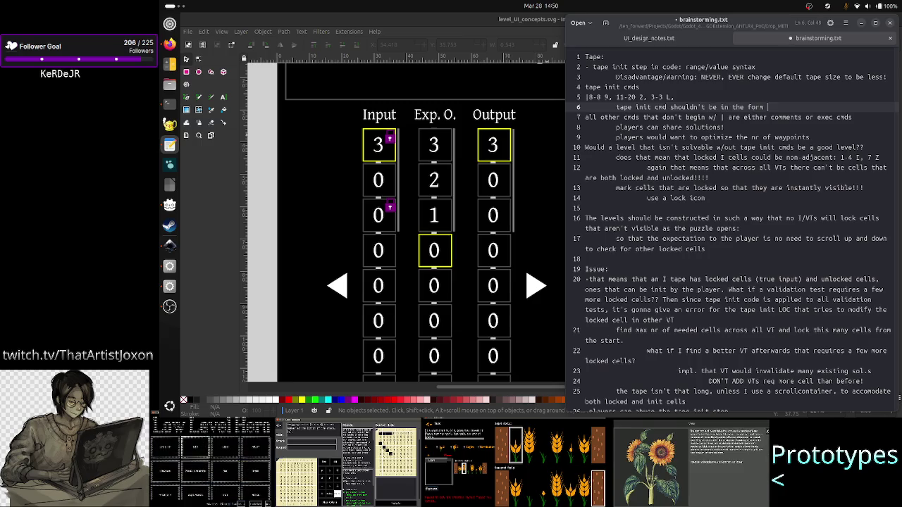
text(of a list, because I want to em)
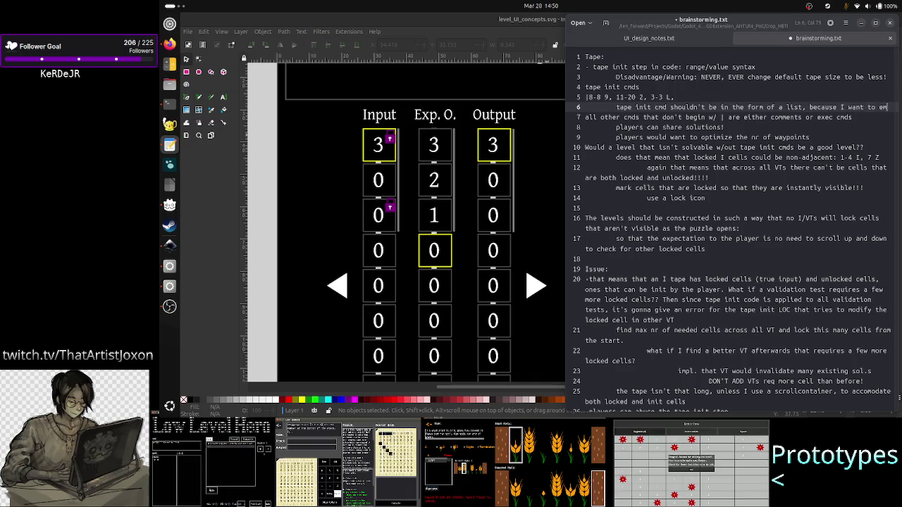
text(phasize )
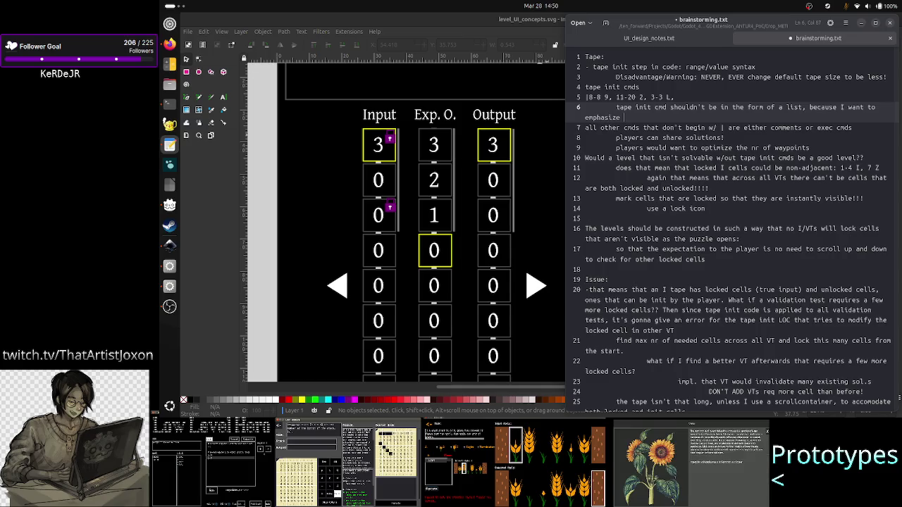
text(e)
key(BackSpace)
key(BackSpace)
text(se th)
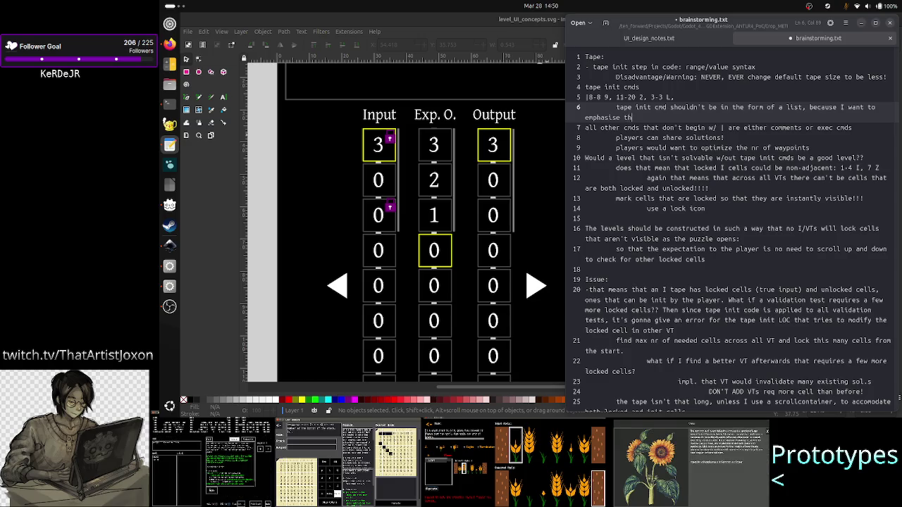
text(at multiple tape inits are )
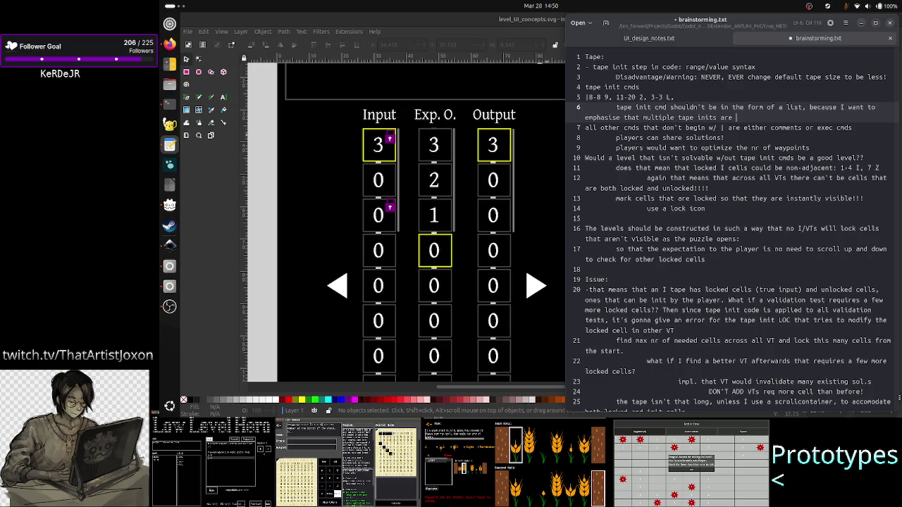
text(less intr)
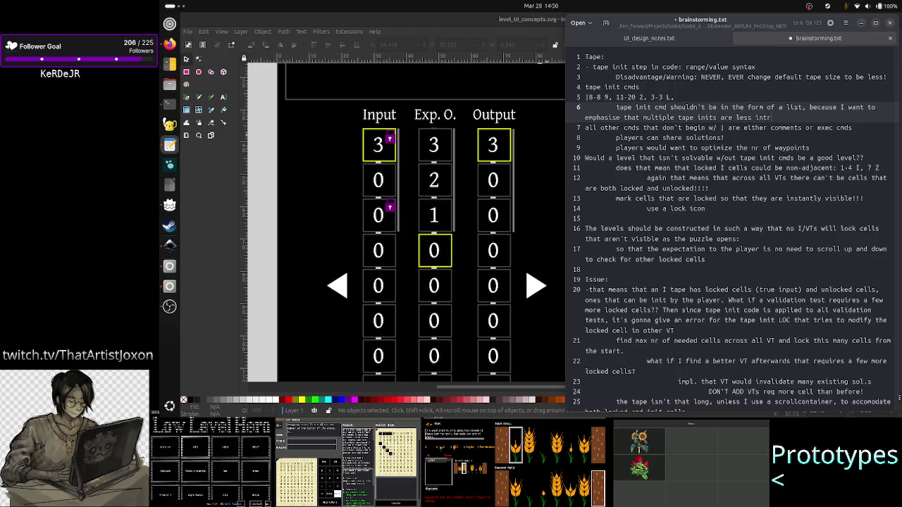
- Insert 'solutions w/' and complete the line as '...are less interesting!', then start line 7
key(Left)
key(Left)
key(Left)
key(Left)
key(Left)
key(Left)
key(Left)
key(Left)
key(Left)
text(solutions )
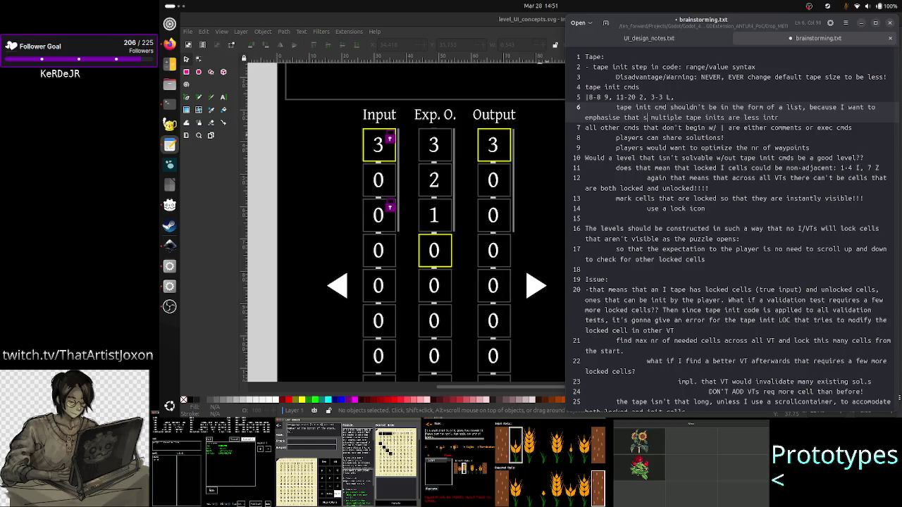
text(w)
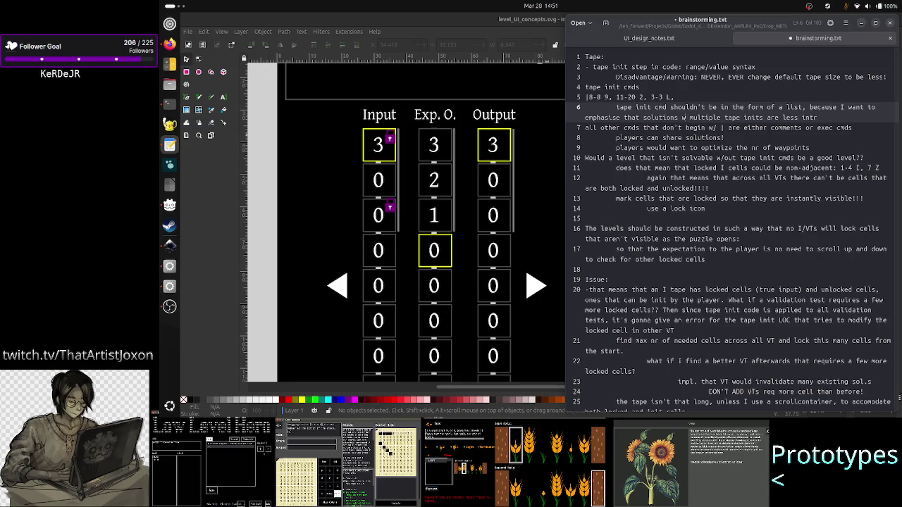
text(/)
key(Home)
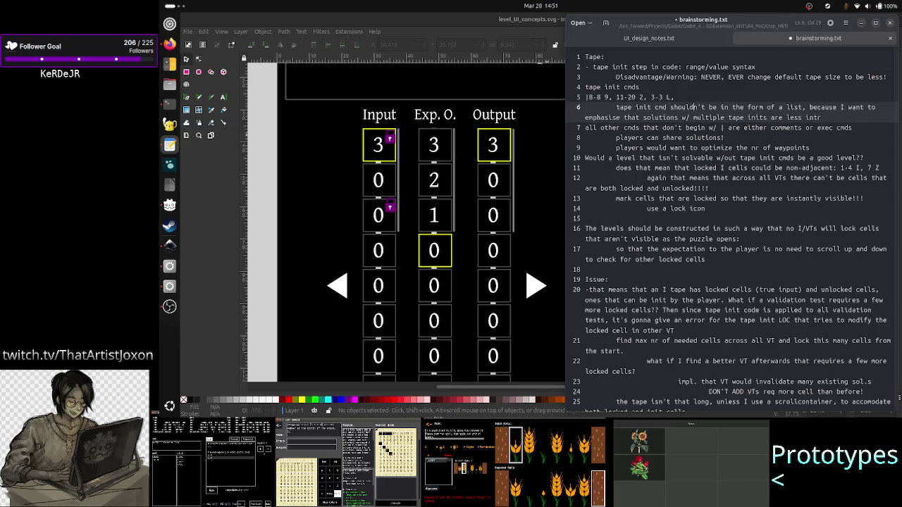
key(End)
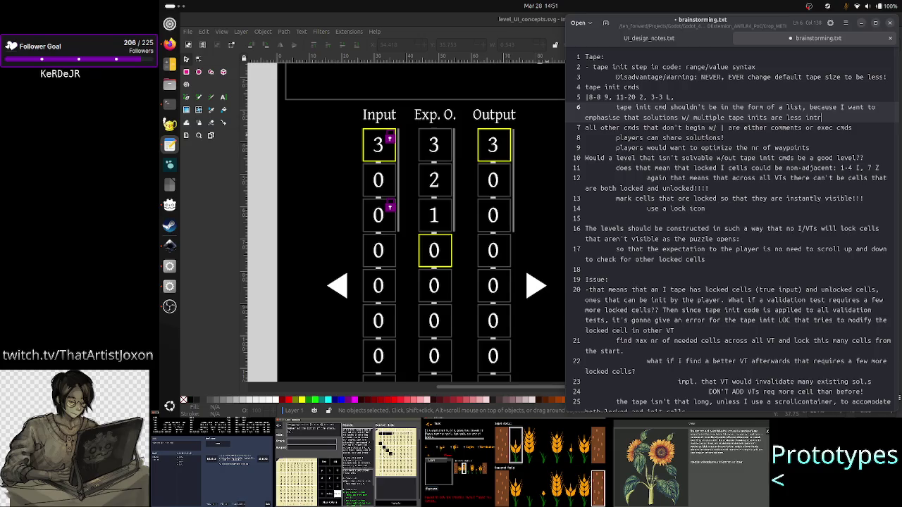
key(BackSpace)
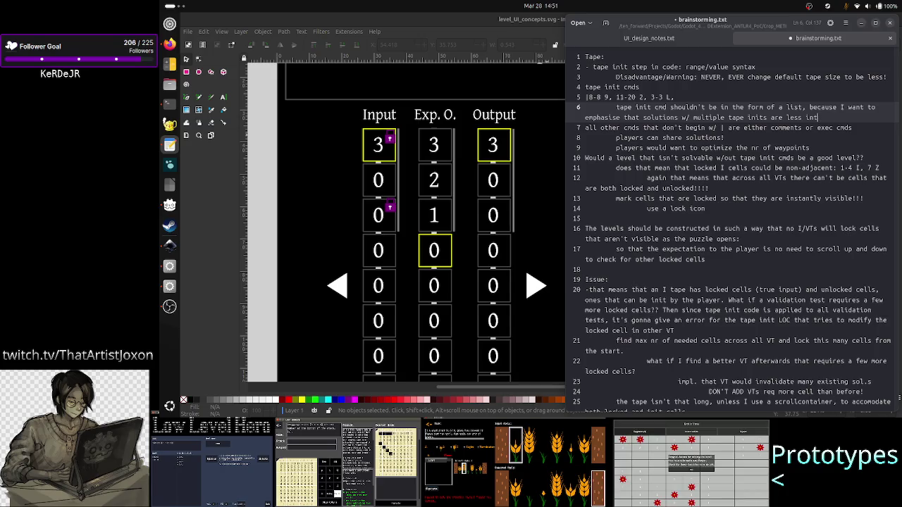
text(eresting!)
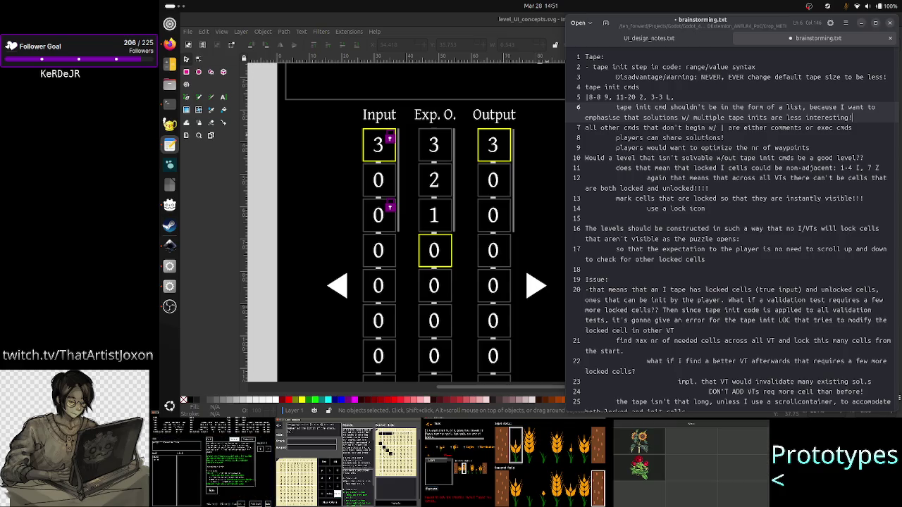
key(Return)
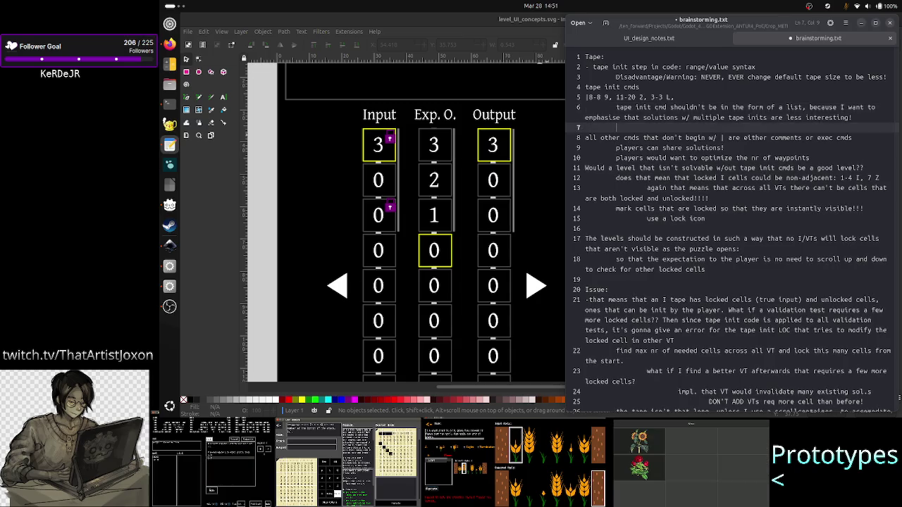
- Type the indented line 'the tape init LOC metric actually wants LOCs, not just 1' and save
key(Tab)
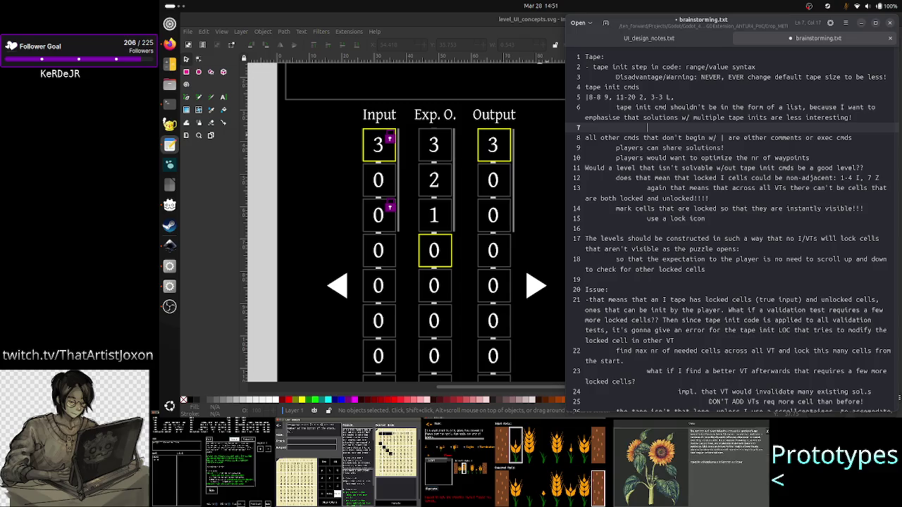
text(the tape init LOC metric actually)
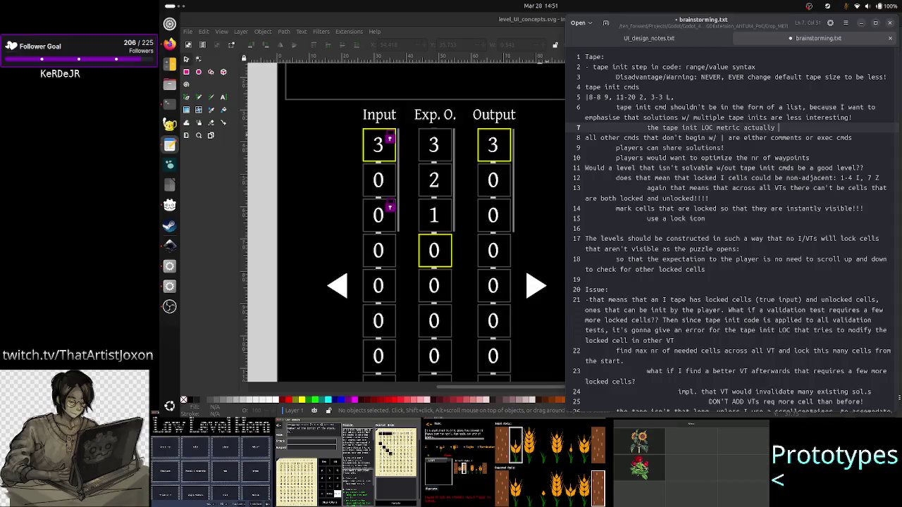
text( wants )
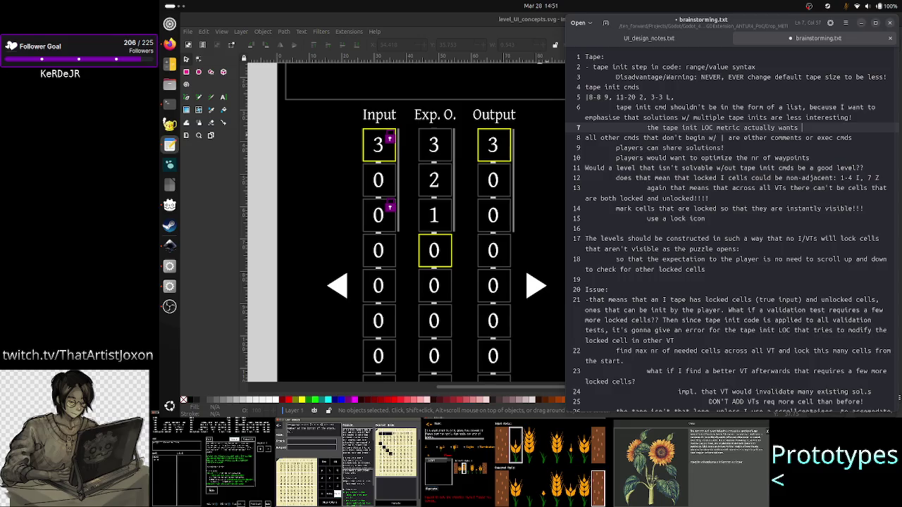
text(LOCs, )
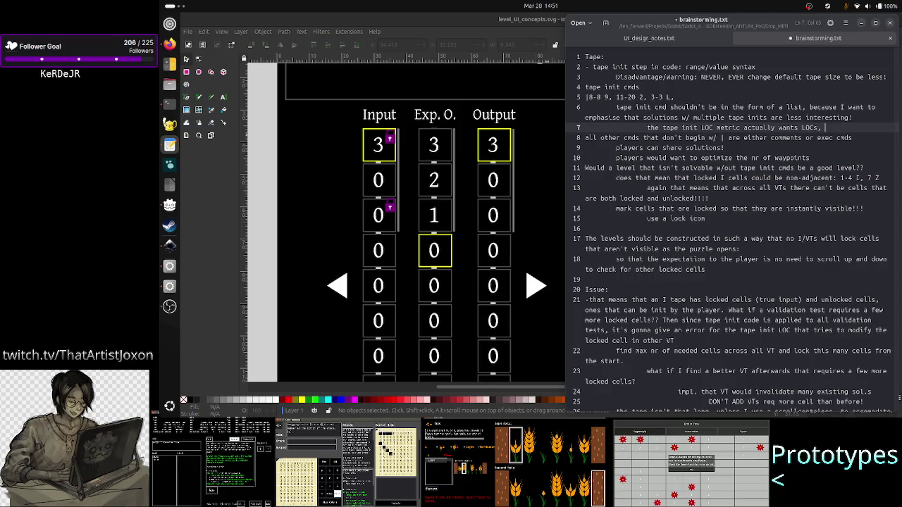
text(not just 1)
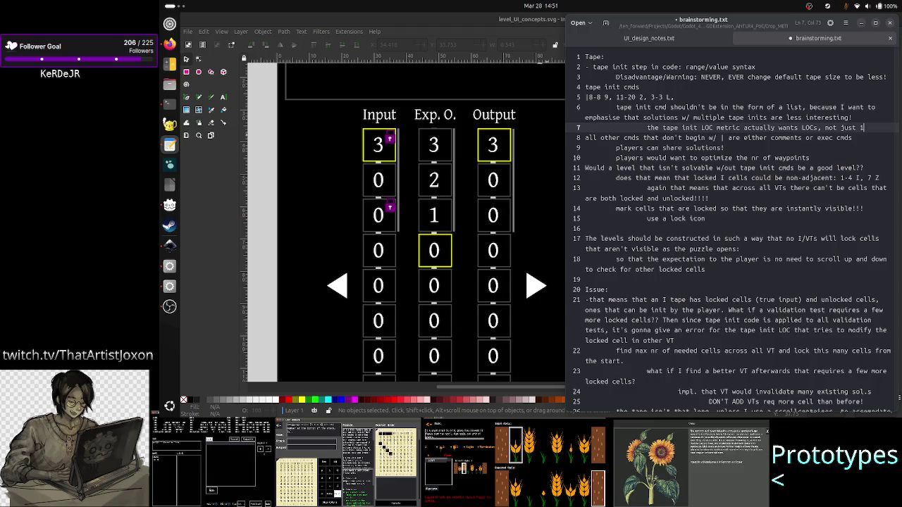
key(ctrl+s)
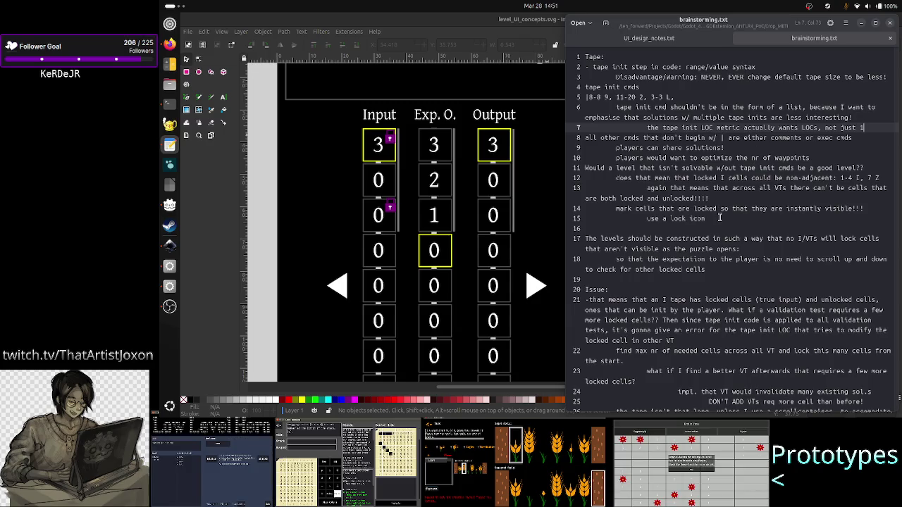
scroll(719, 218, down, 2)
scroll(719, 217, down, 3)
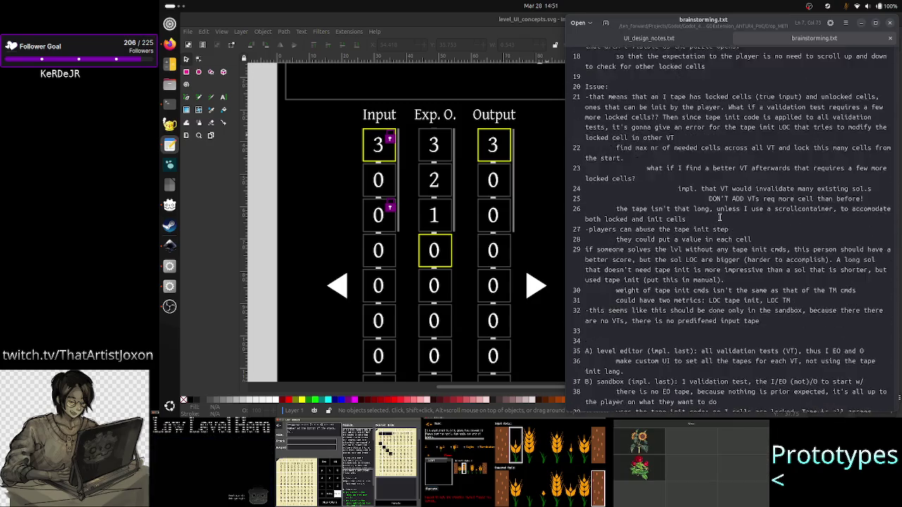
scroll(719, 218, down, 2)
scroll(720, 218, down, 2)
scroll(719, 217, up, 8)
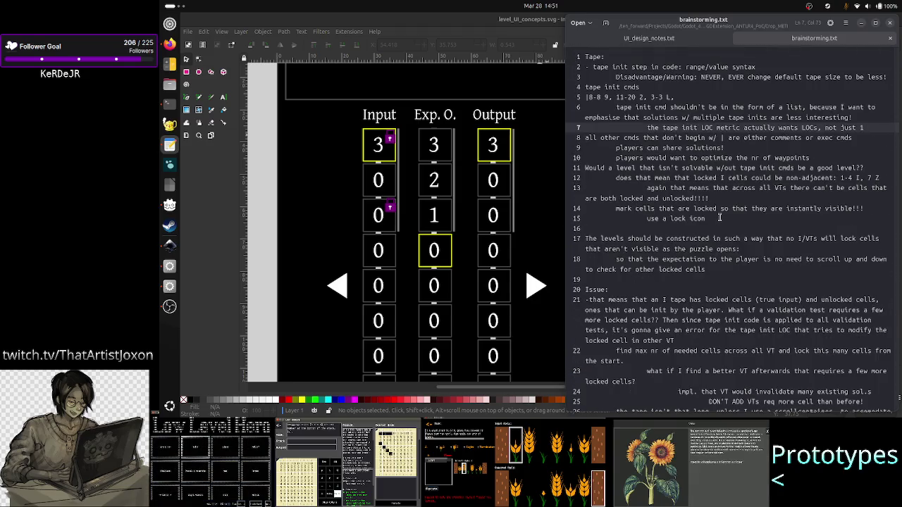
click(769, 138)
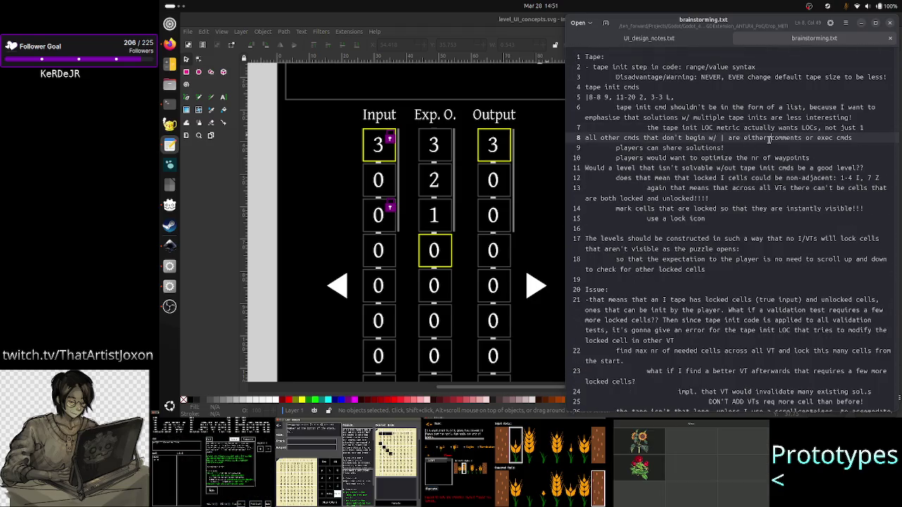
click(778, 125)
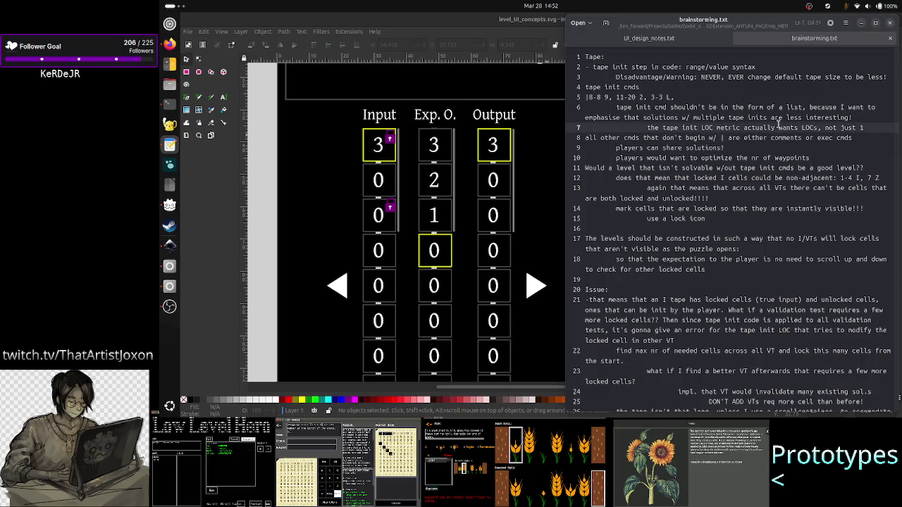
click(737, 147)
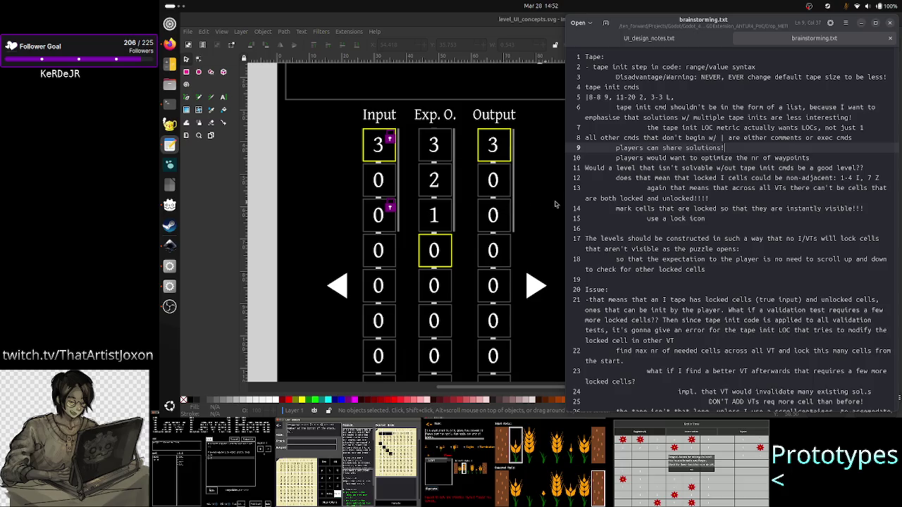
click(682, 96)
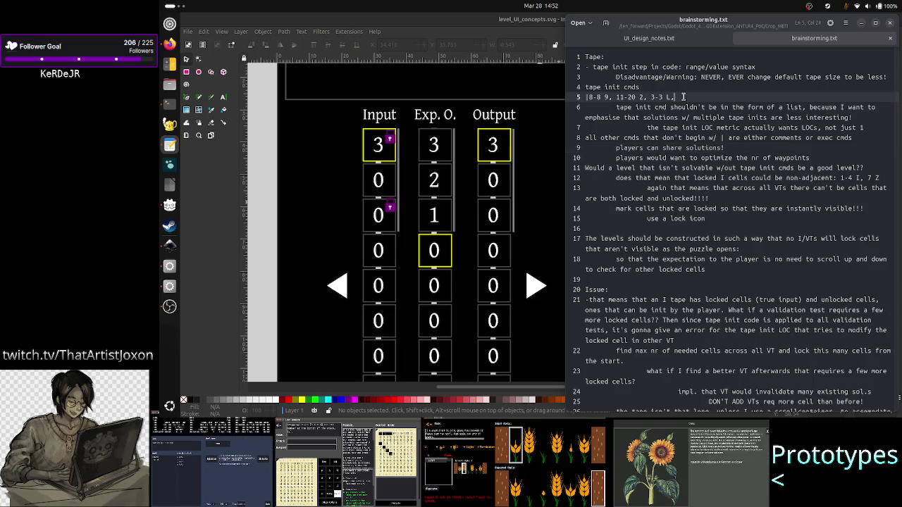
- Prefix line 5 with 'NO NO' and open an empty line below it
key(Home)
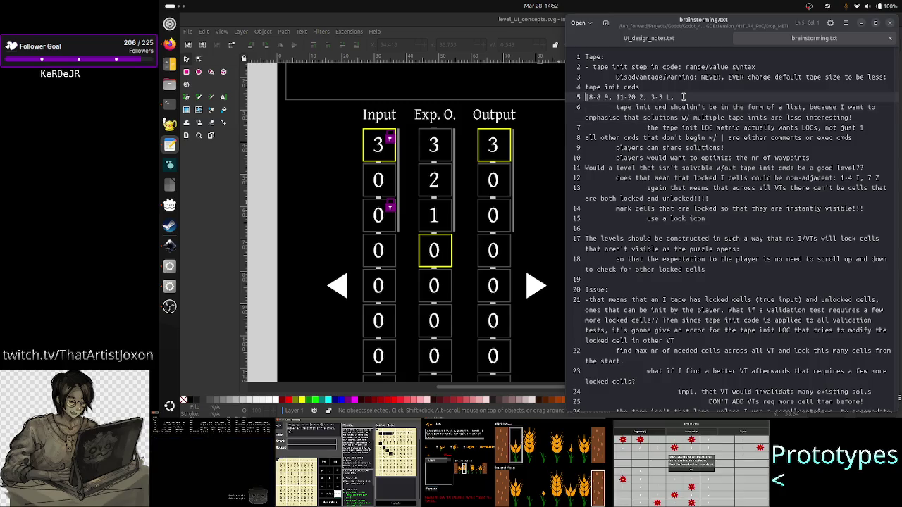
text(NO NO)
click(606, 87)
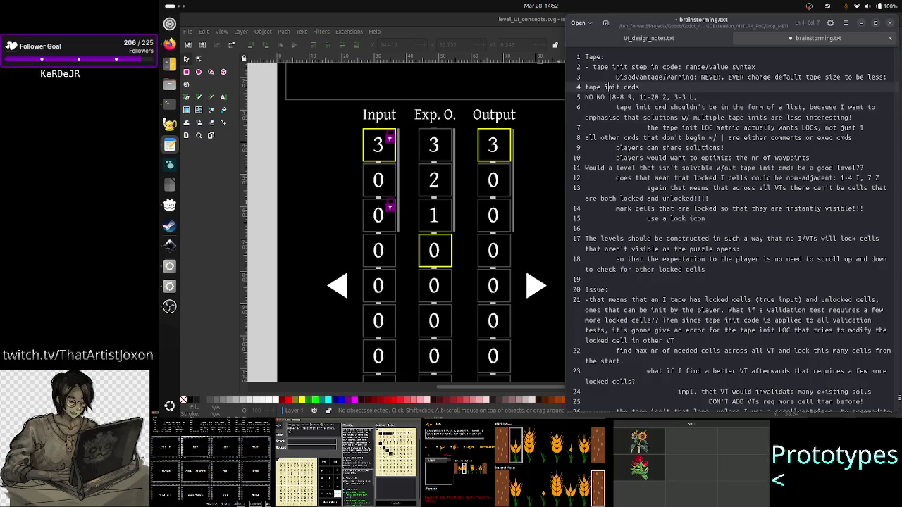
click(612, 87)
key(Right)
key(Right)
key(Down)
key(End)
key(Return)
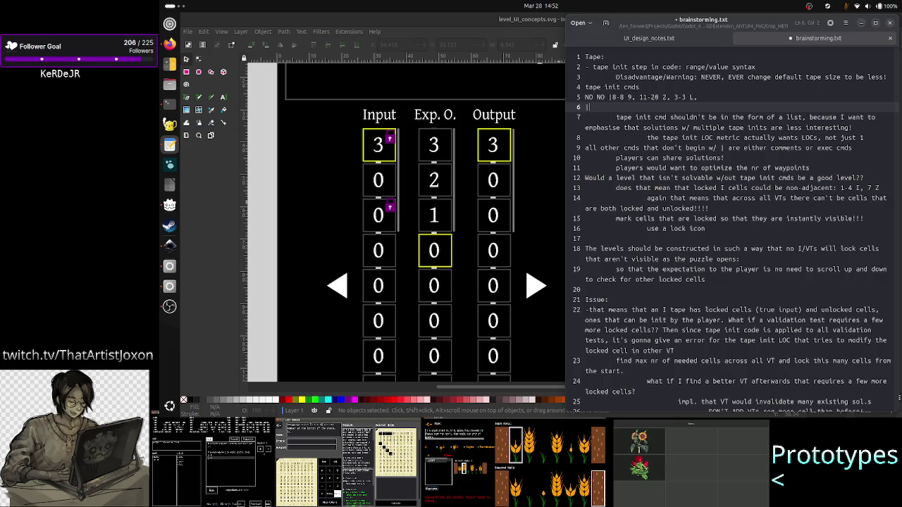
- Add the tape init line '|11-20 2' below '|8-8 9' and start another line
text(8-8 9)
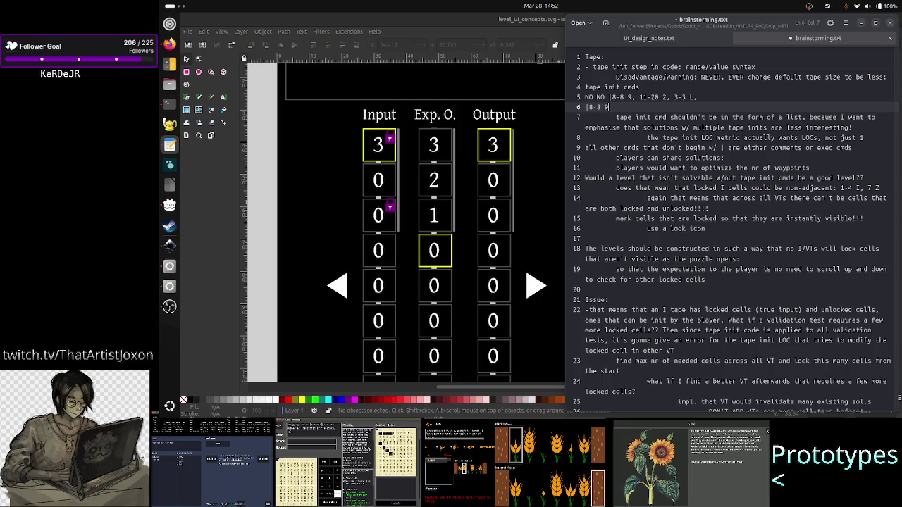
key(Return)
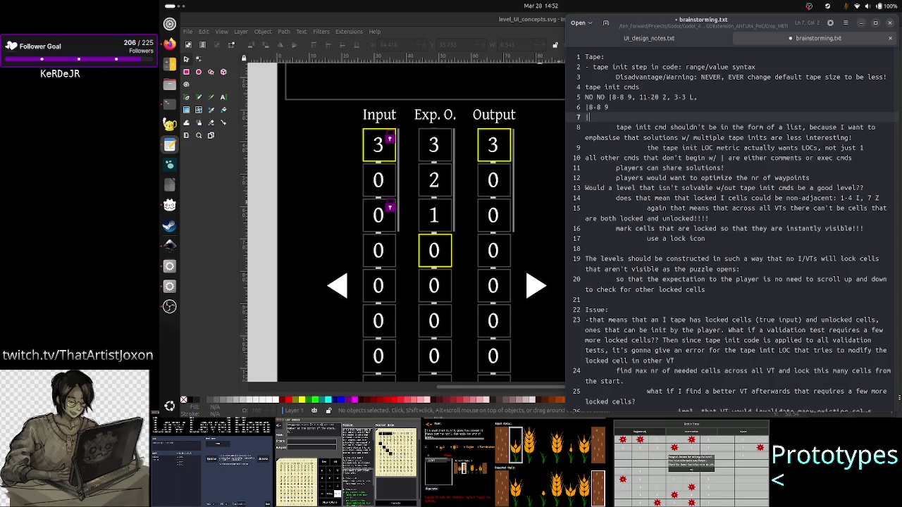
text(11-)
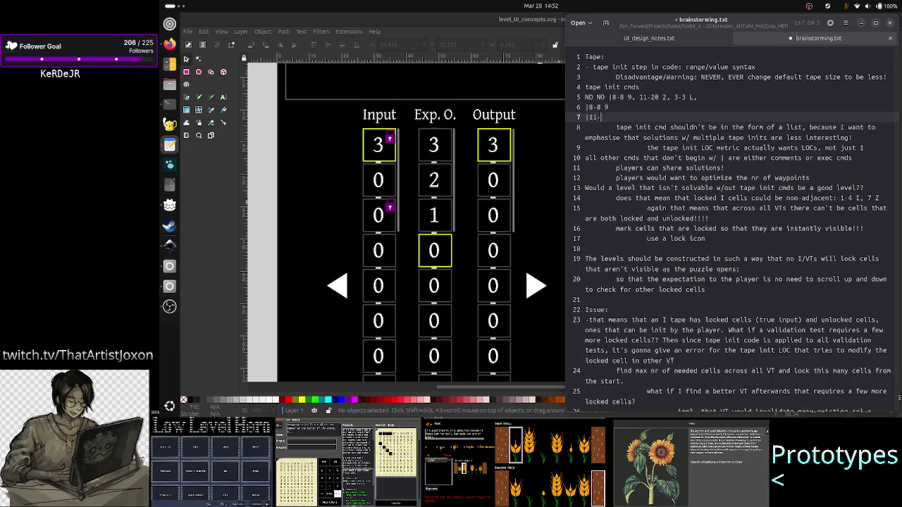
text(20)
key(ctrl+shift+Left)
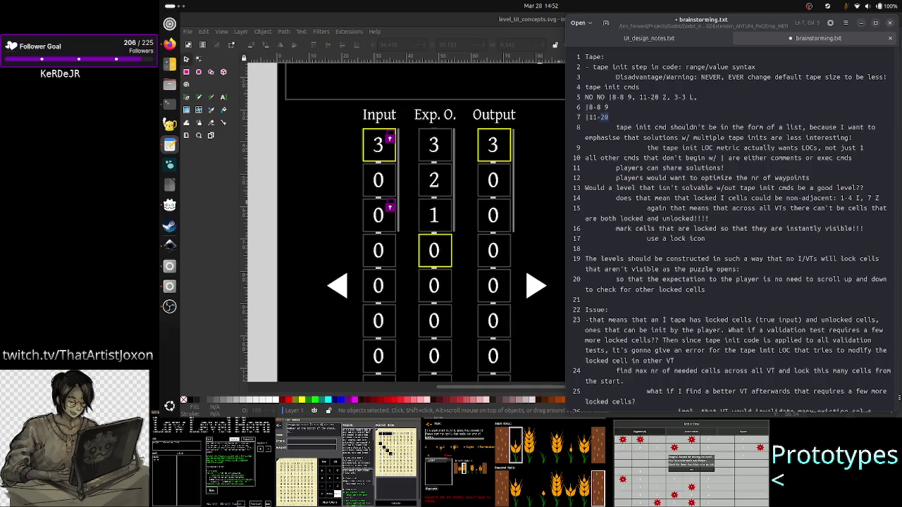
key(ctrl+shift+Left)
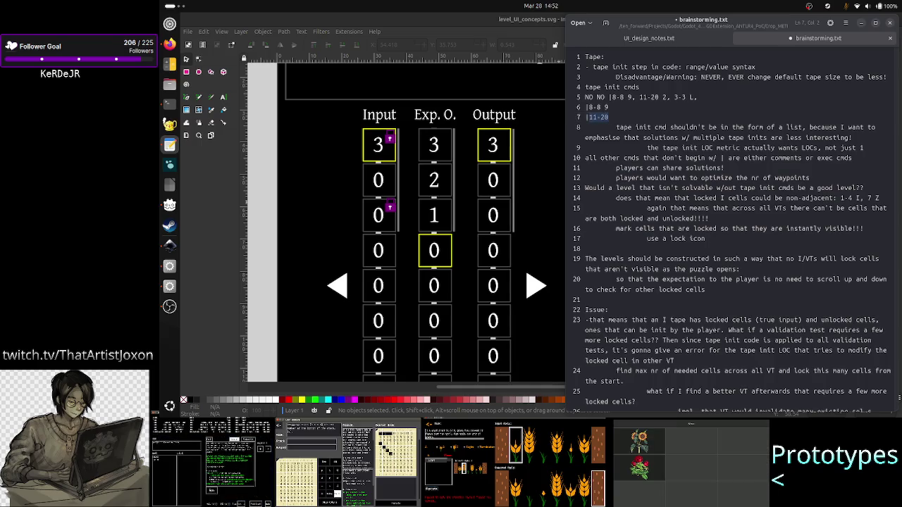
click(586, 127)
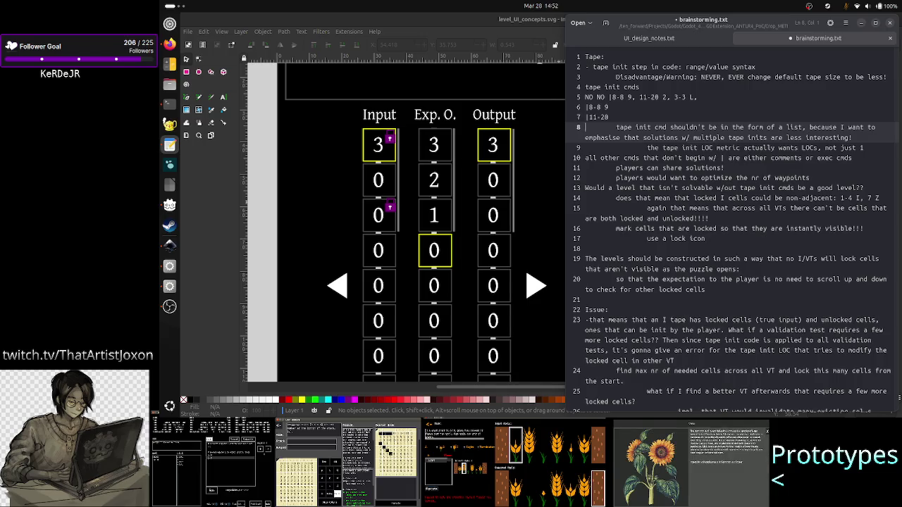
click(584, 138)
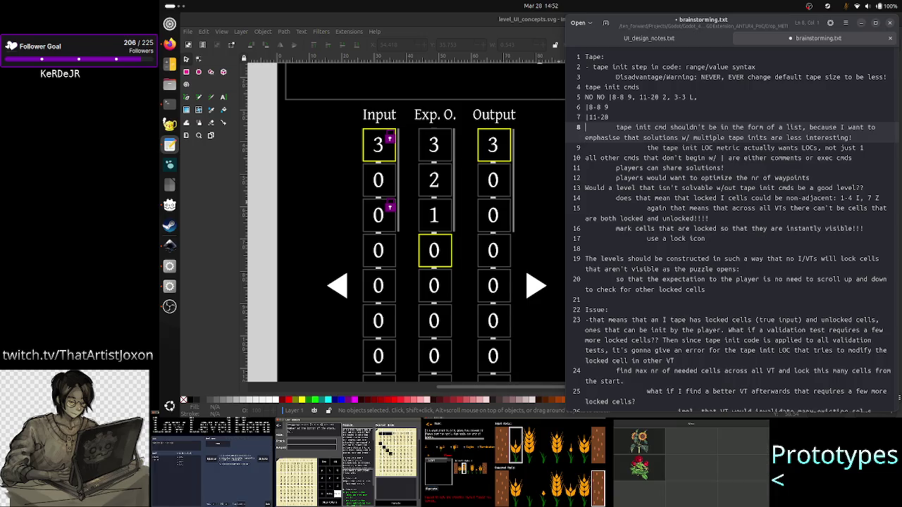
click(586, 117)
click(609, 117)
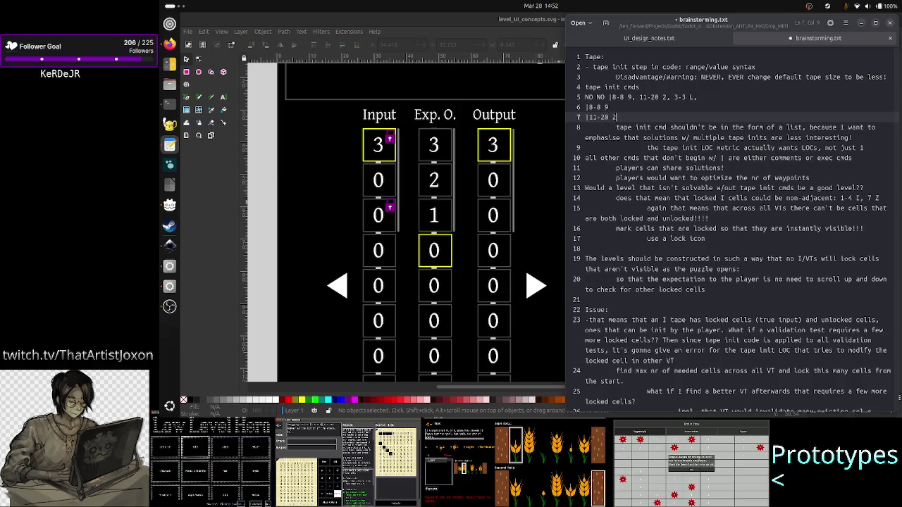
key(Return)
text(|)
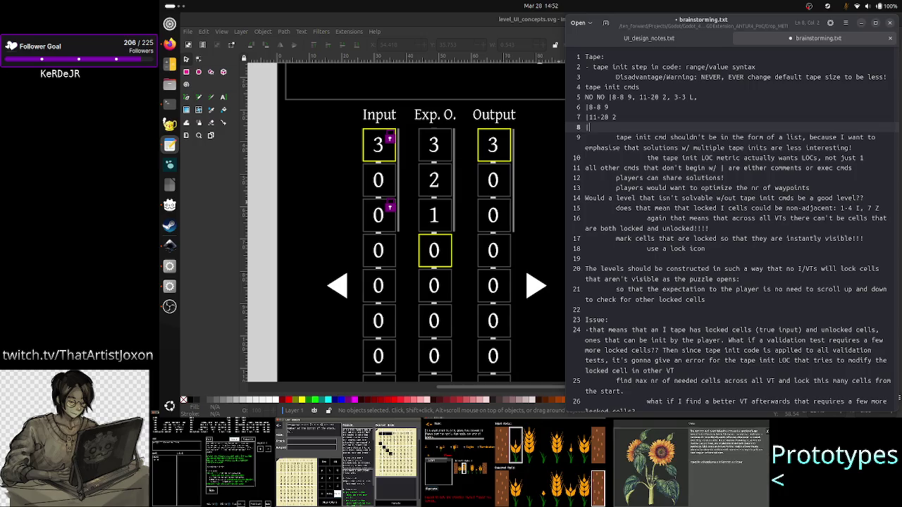
- Add a '|3-3 L' line and a 'YES' line under the NO NO example, then save
text(3-3 L)
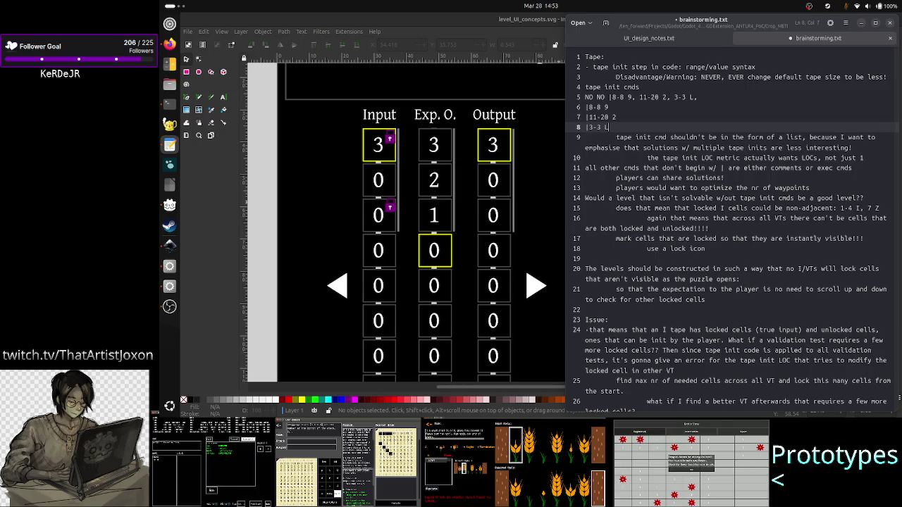
key(Up)
key(Up)
key(Home)
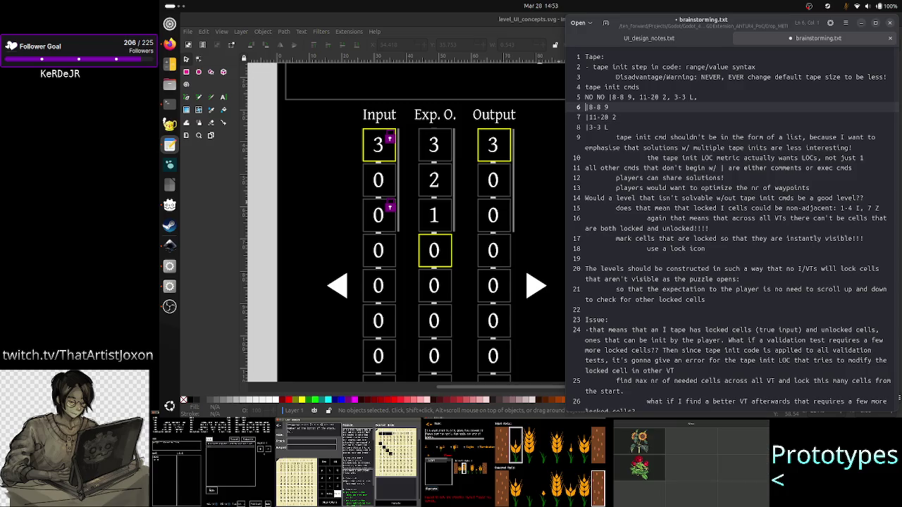
click(682, 97)
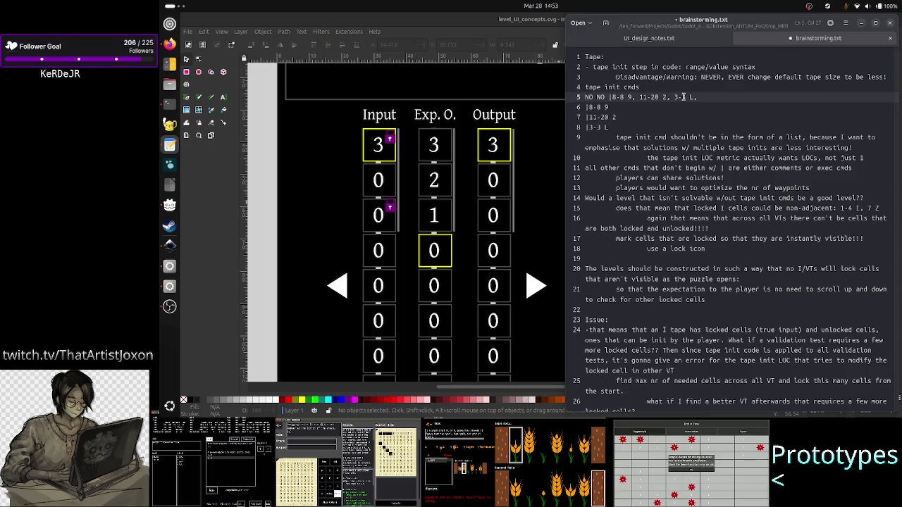
key(Return)
text(YES)
key(ctrl+s)
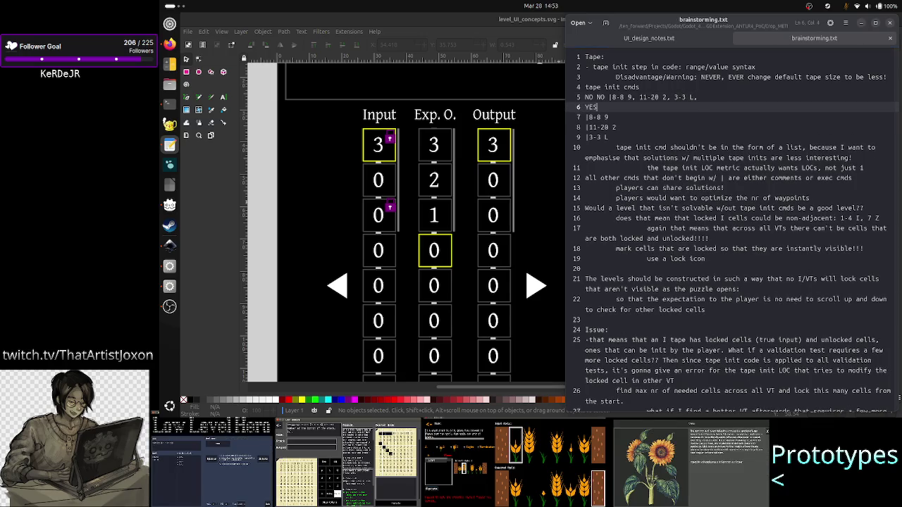
- Under '|8-8 9', add the indented note 'in the levels there is only one tape that is init: I'
click(626, 135)
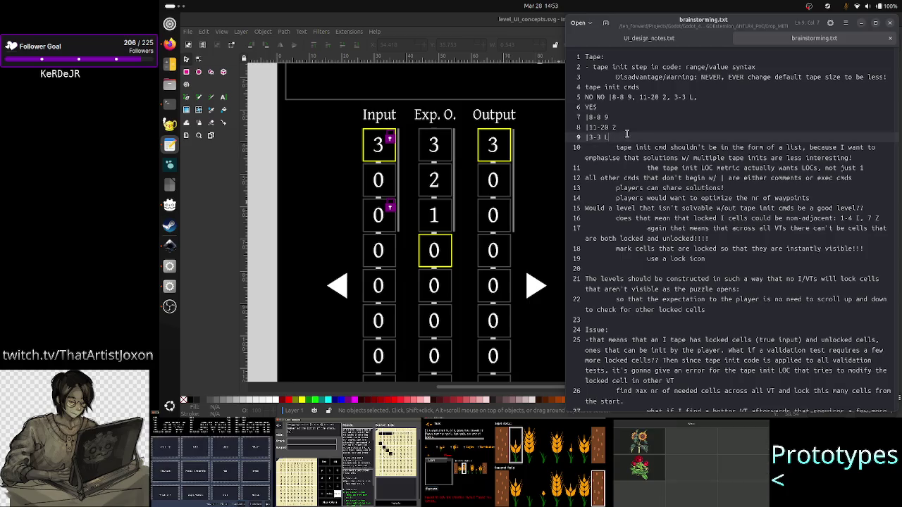
click(651, 116)
key(Home)
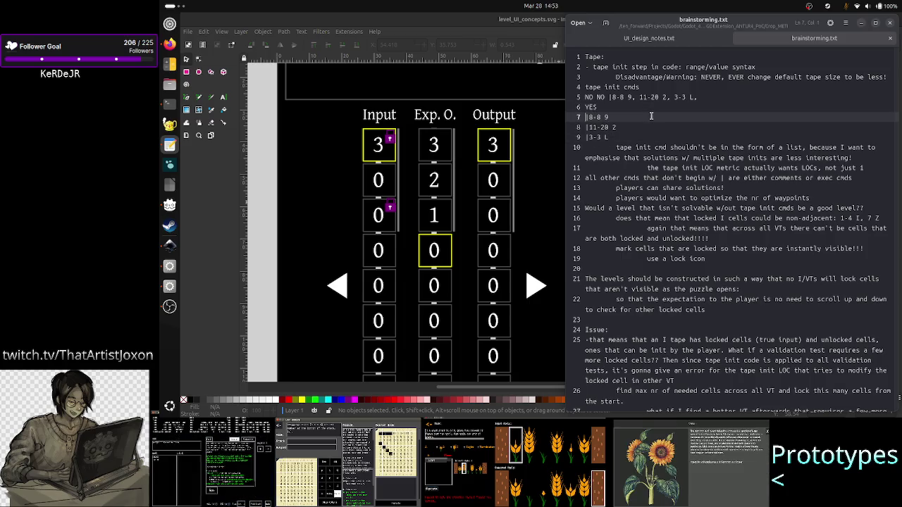
key(Right)
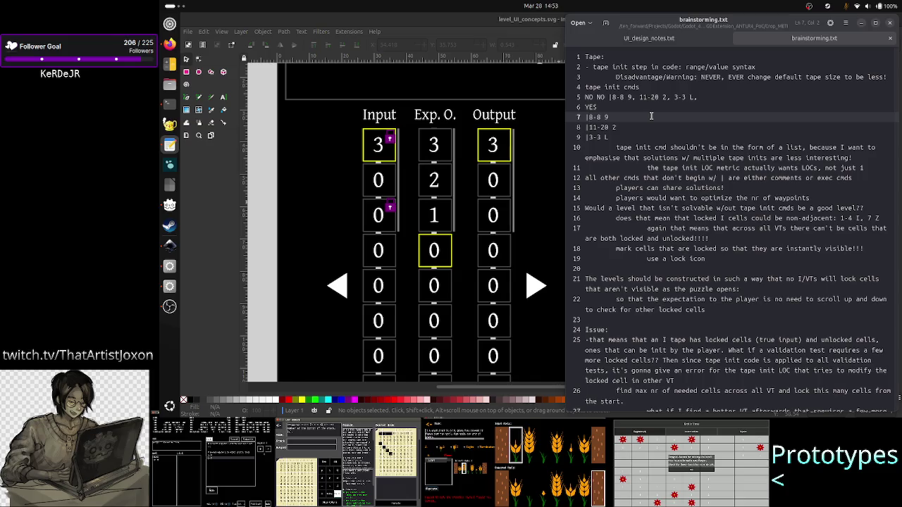
key(Down)
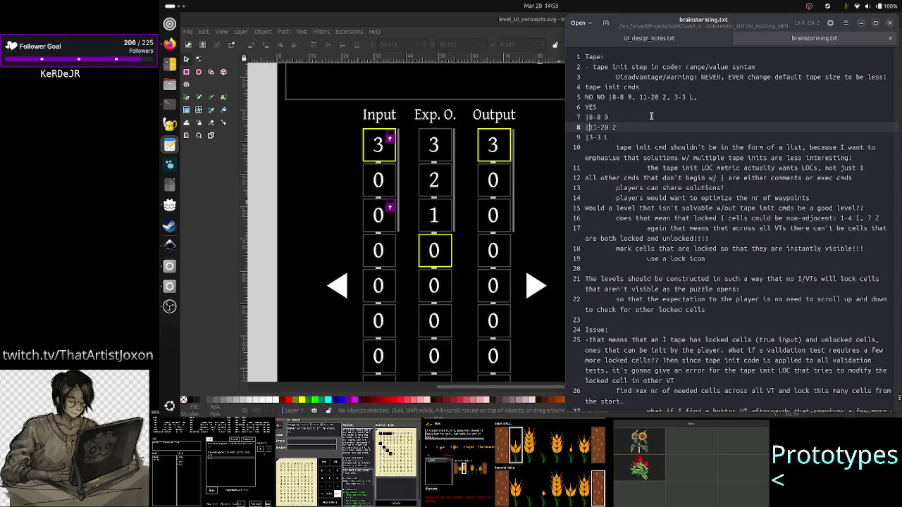
key(Down)
key(End)
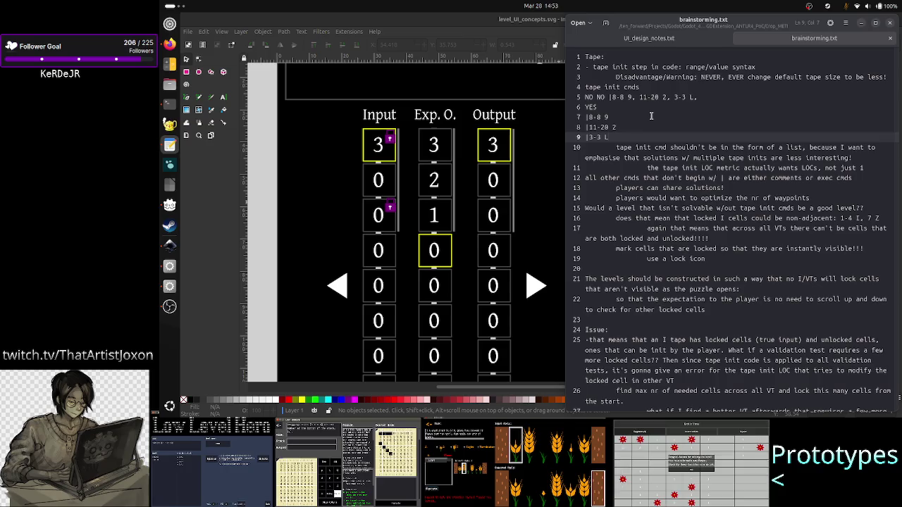
key(Up)
key(Up)
key(Return)
key(Tab)
text(in )
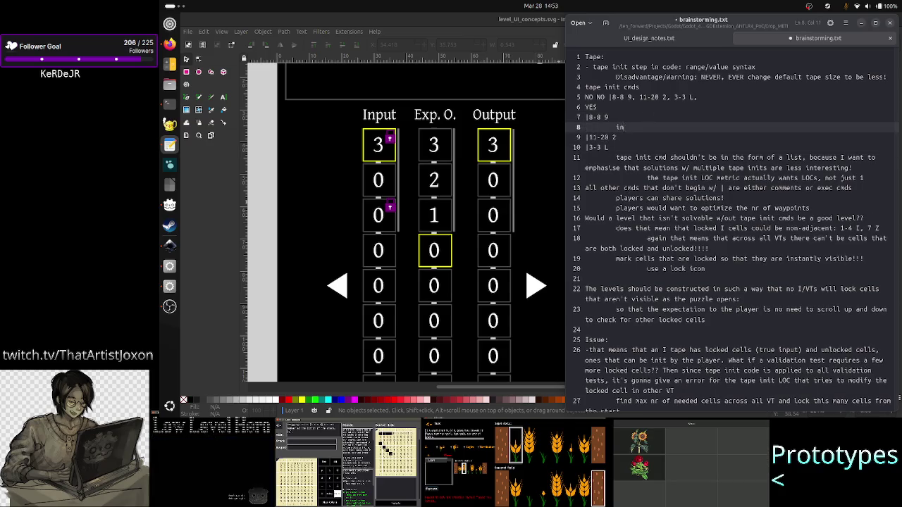
text(the levels there)
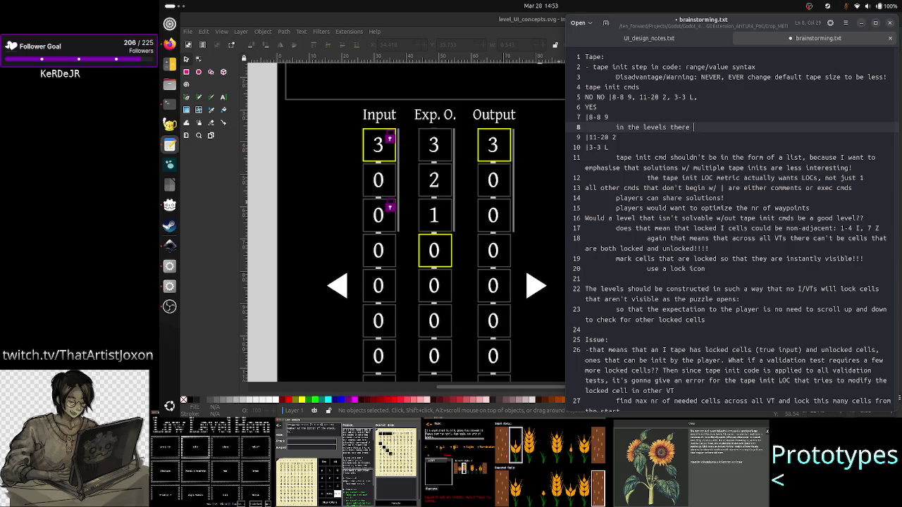
text( is only one tape that is init: )
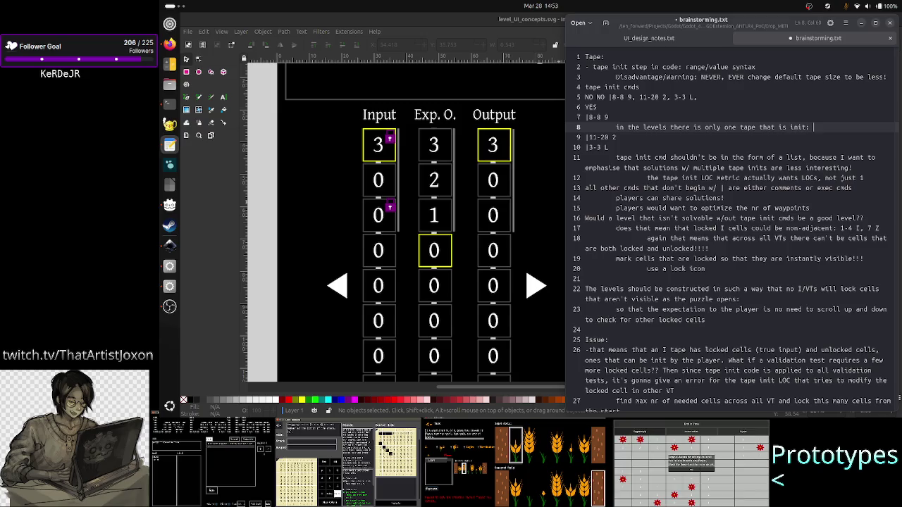
text(I)
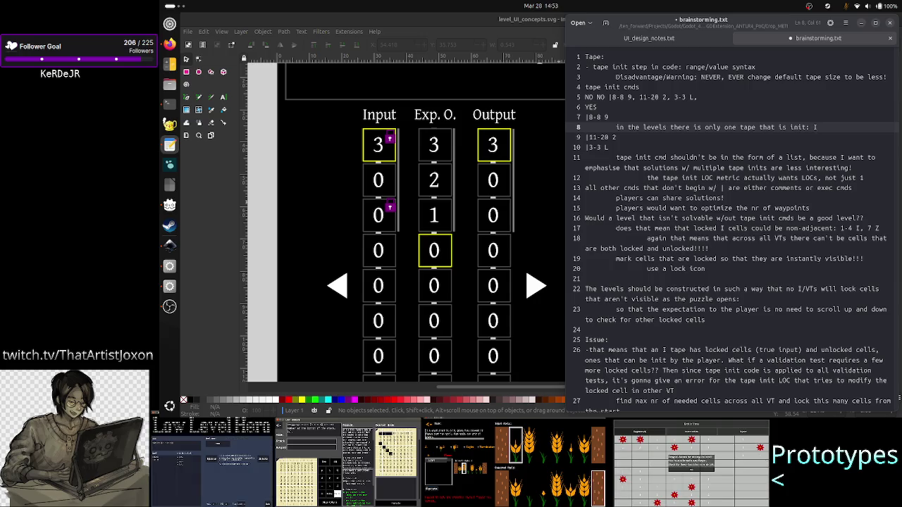
- Add an indented line 'assumes that all VTs lock the same cells'
key(Return)
key(Tab)
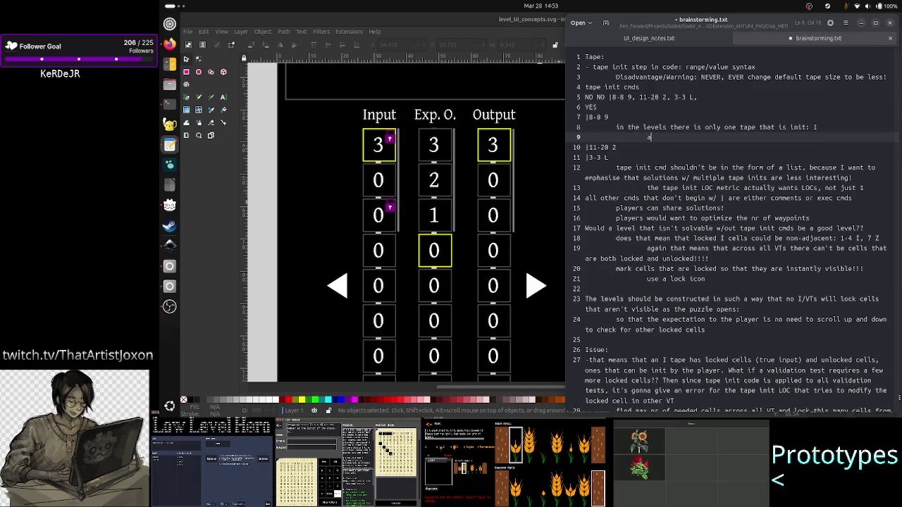
text(assumes that)
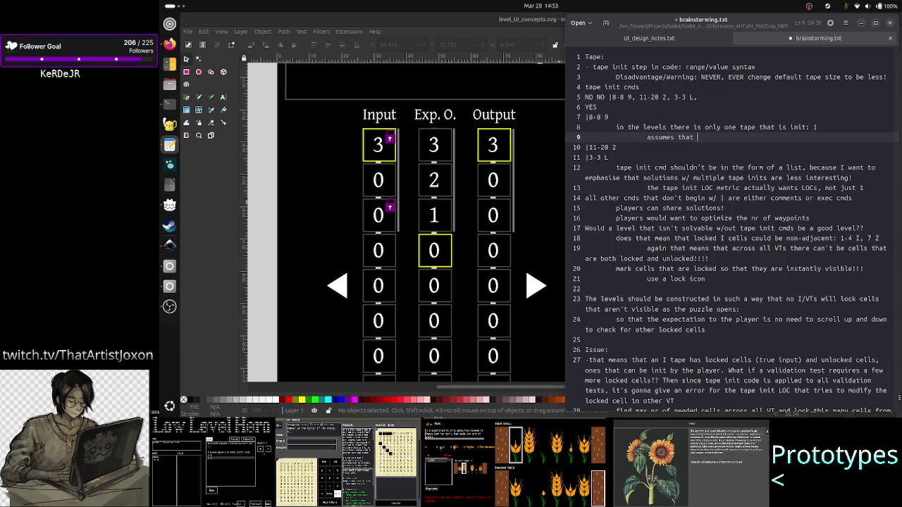
text( all)
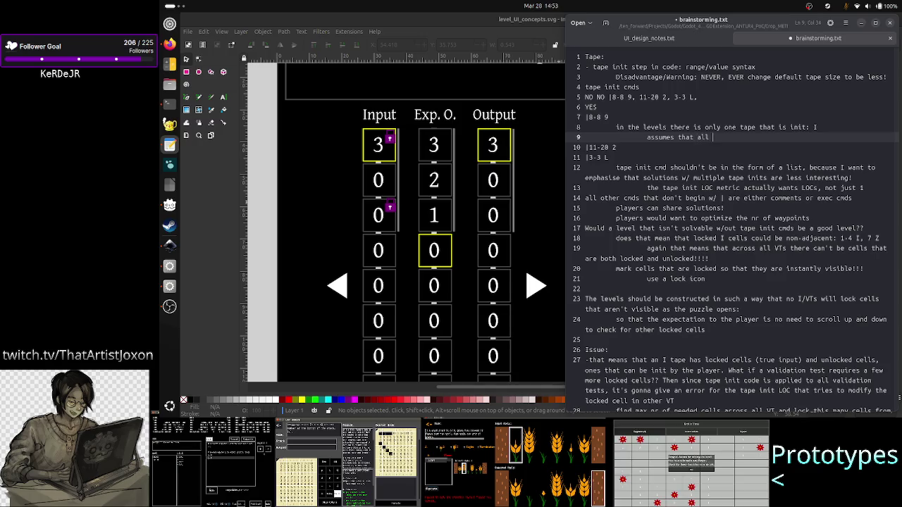
text( VTs lock th)
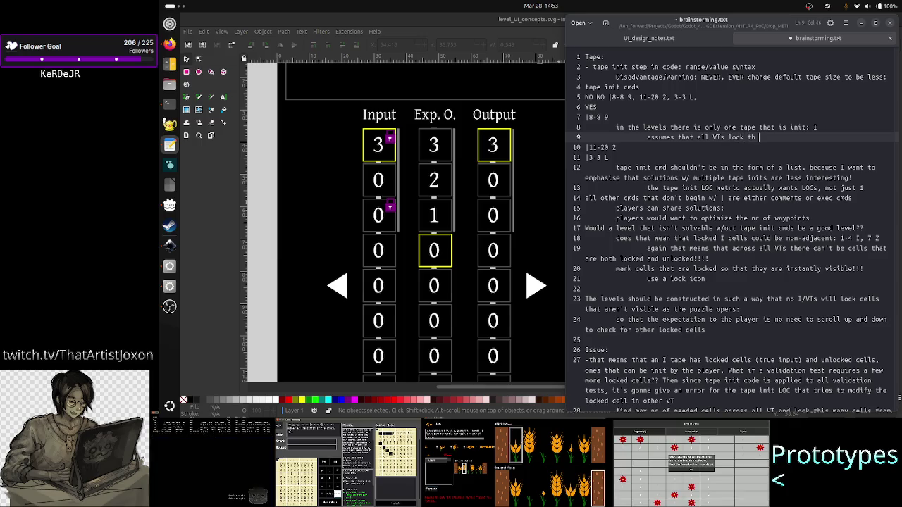
text(e same cel)
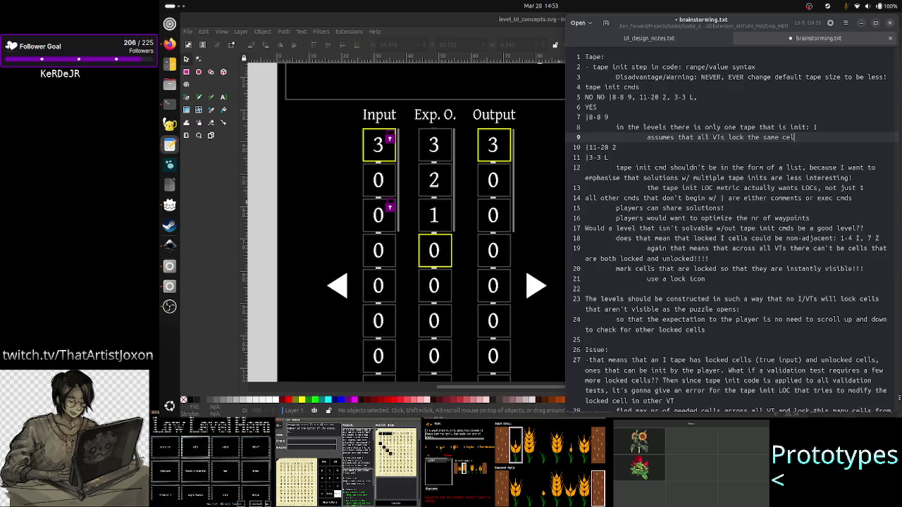
text(ls)
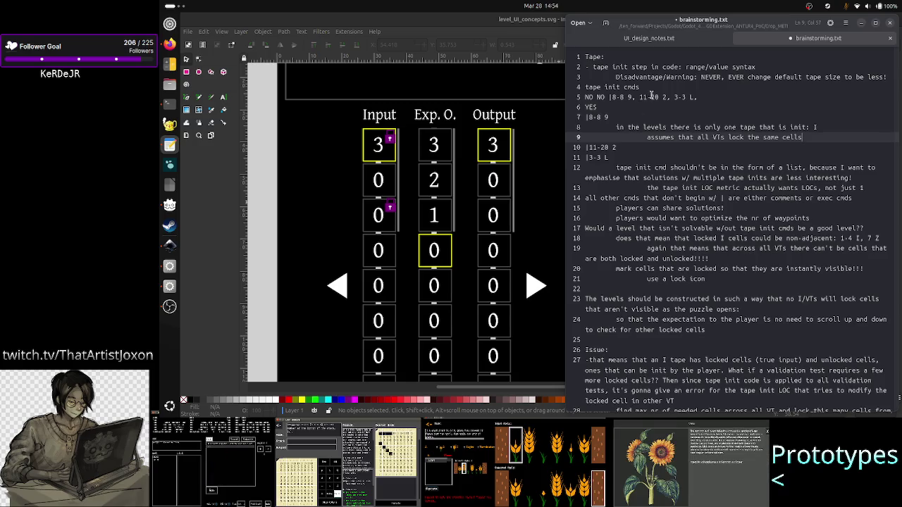
click(725, 137)
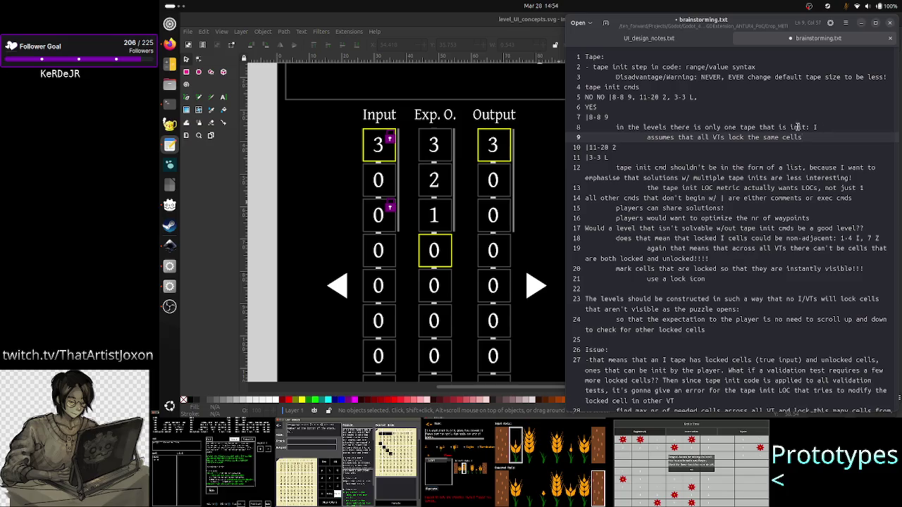
drag(608, 157, 582, 149)
click(612, 157)
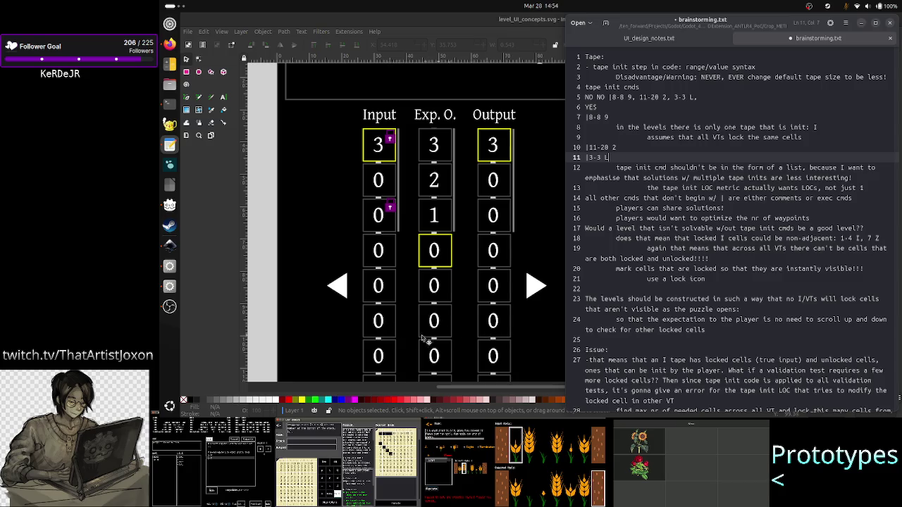
scroll(375, 307, down, 5)
scroll(375, 307, up, 2)
scroll(375, 308, up, 3)
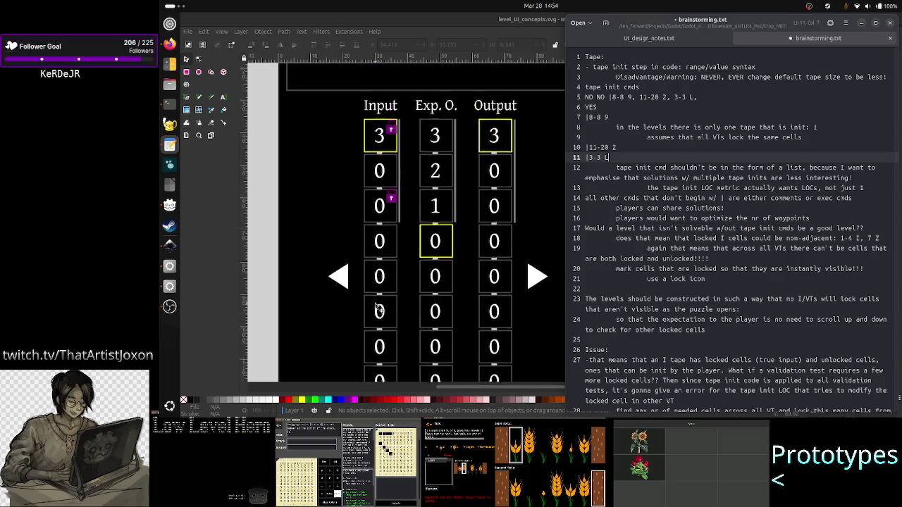
scroll(377, 307, up, 1)
scroll(378, 308, down, 1)
scroll(377, 308, down, 3)
scroll(377, 307, down, 1)
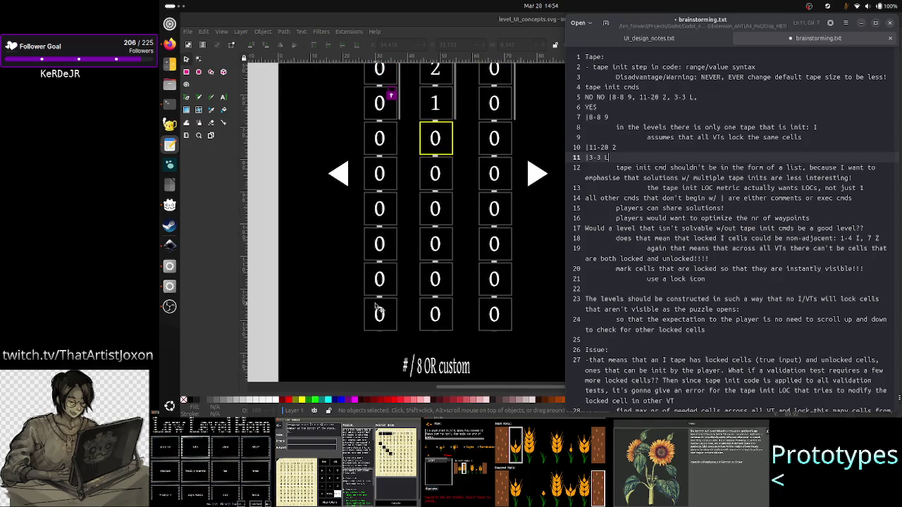
scroll(376, 308, up, 2)
scroll(377, 308, up, 3)
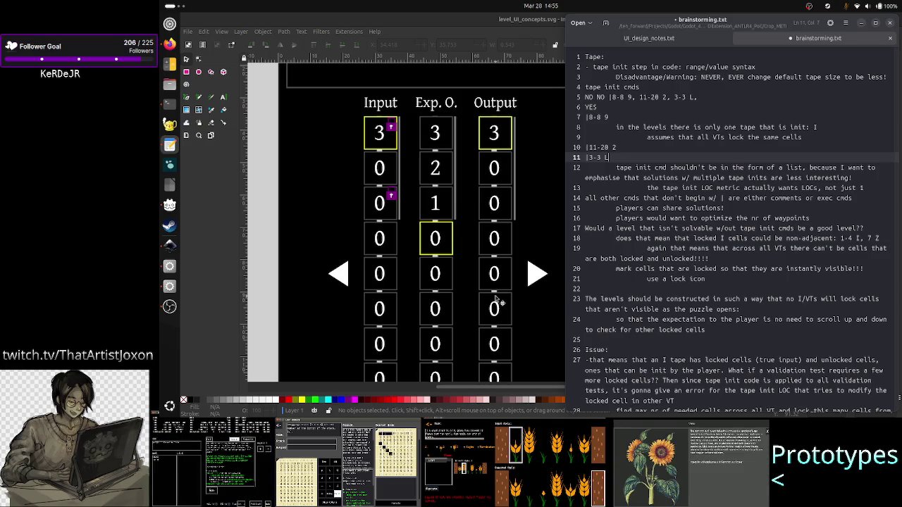
- Above the Tape notes, add the heading 'BIG Q: how do we know when the level is solved???'
key(Down)
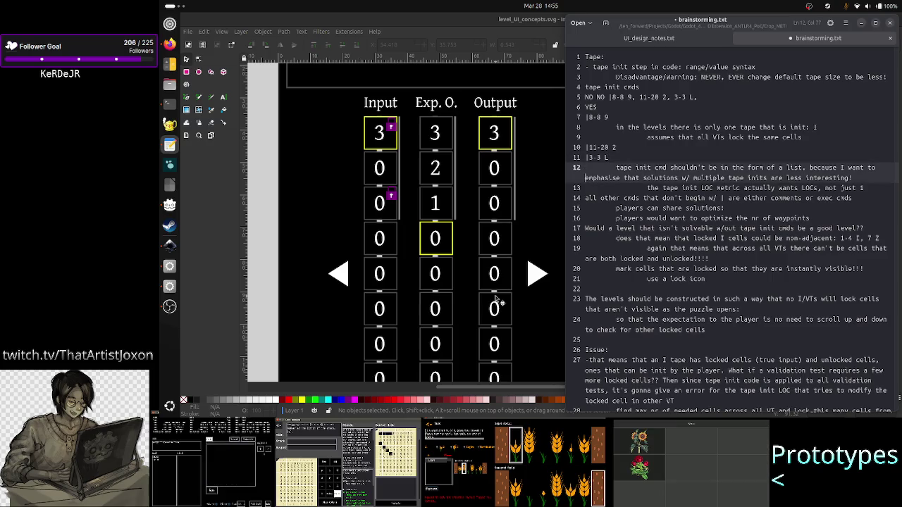
key(Down)
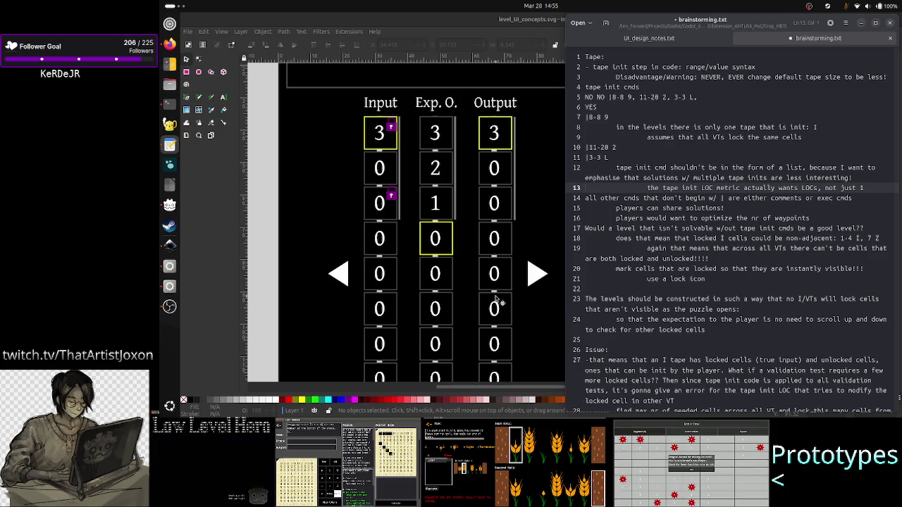
key(Up)
key(Up)
key(Up)
key(Up)
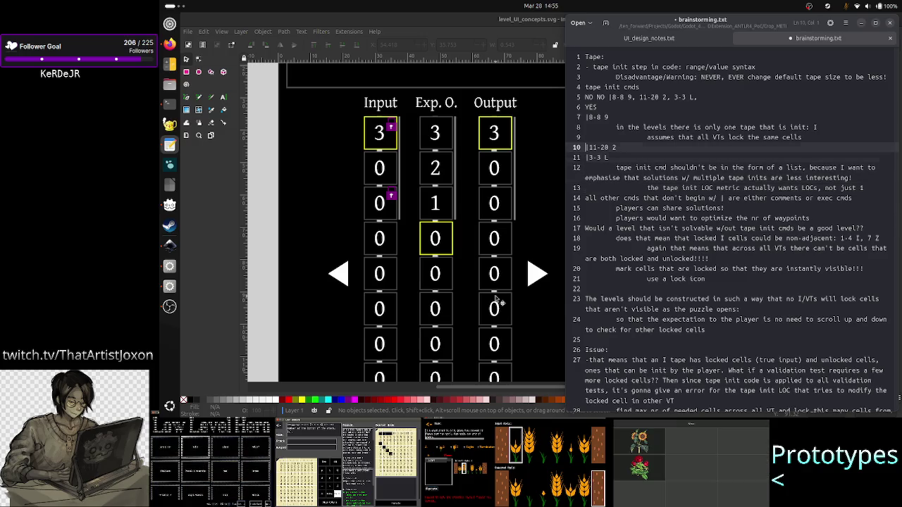
key(Down)
key(Down)
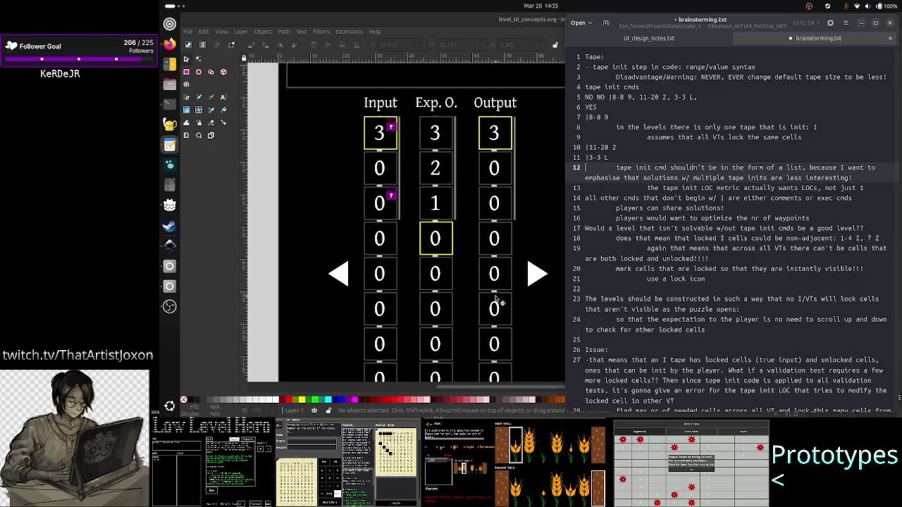
key(Up)
key(Up)
key(Up)
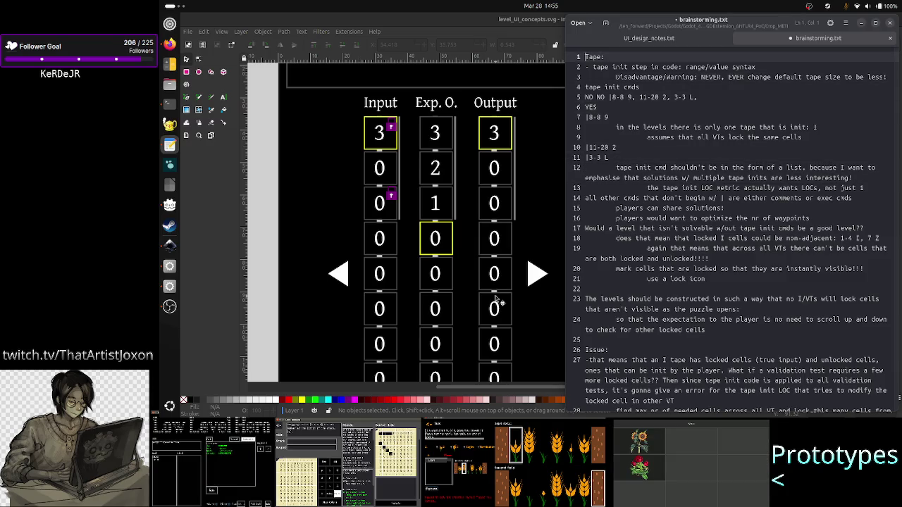
key(Return)
key(Return)
key(Up)
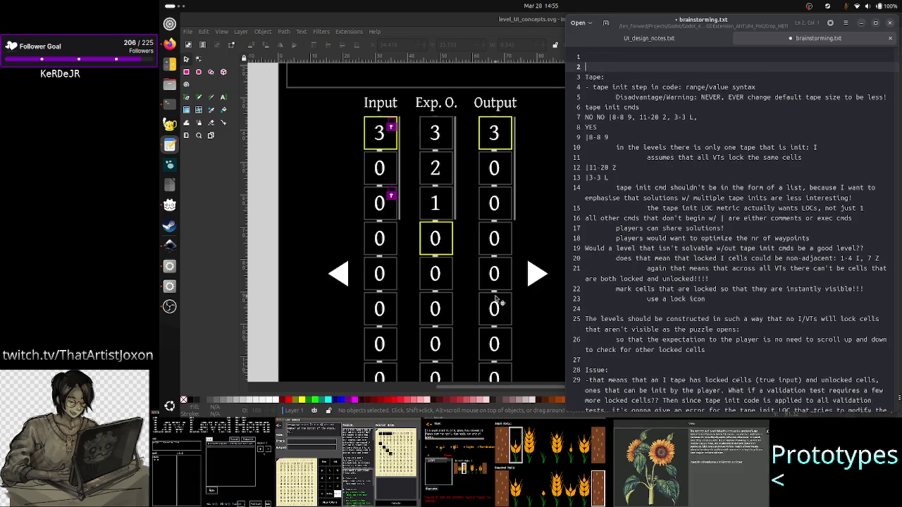
key(Up)
text(BIG )
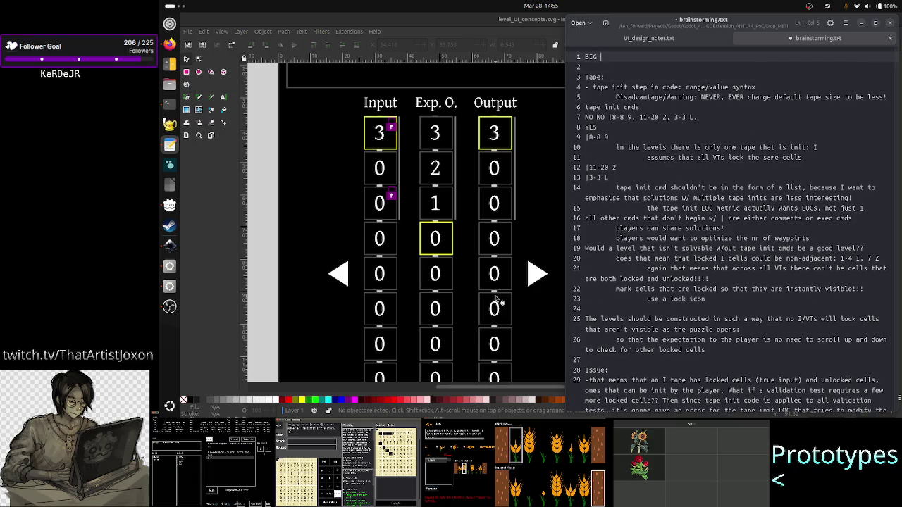
text(Q: h)
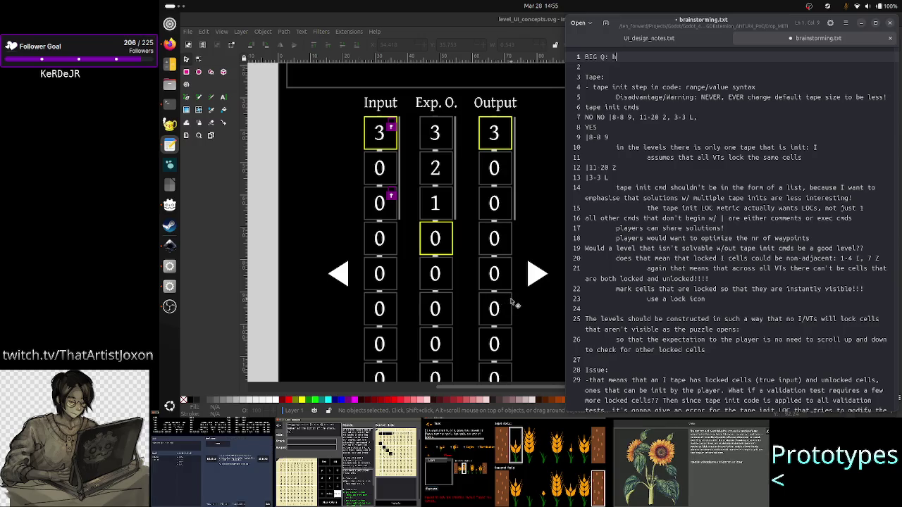
text(ow d)
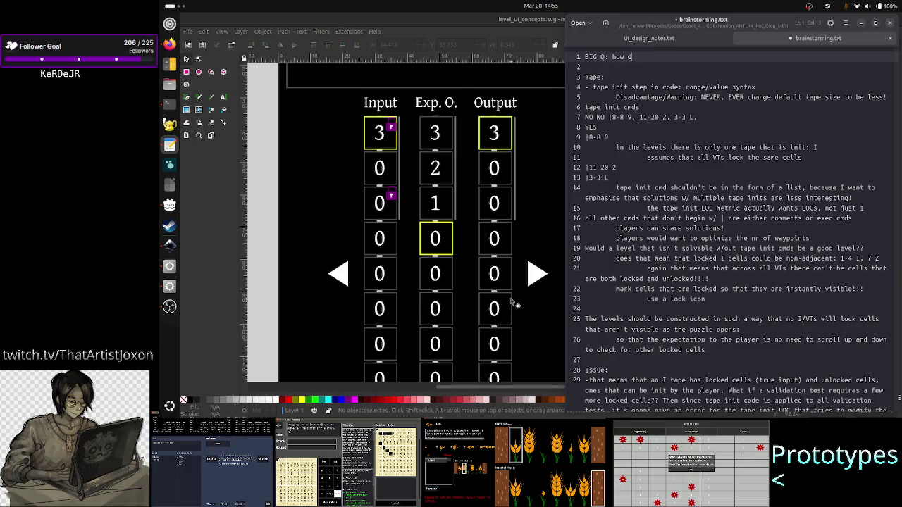
text(o we )
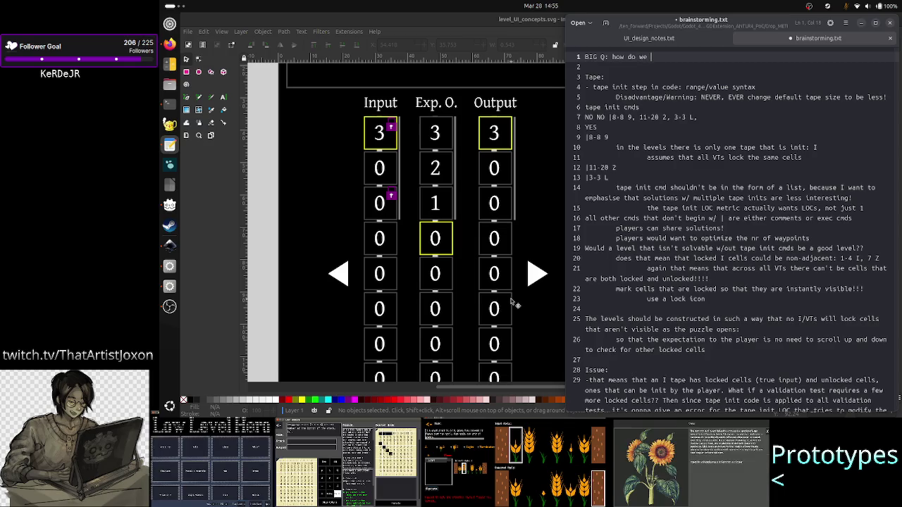
text(know when the level i)
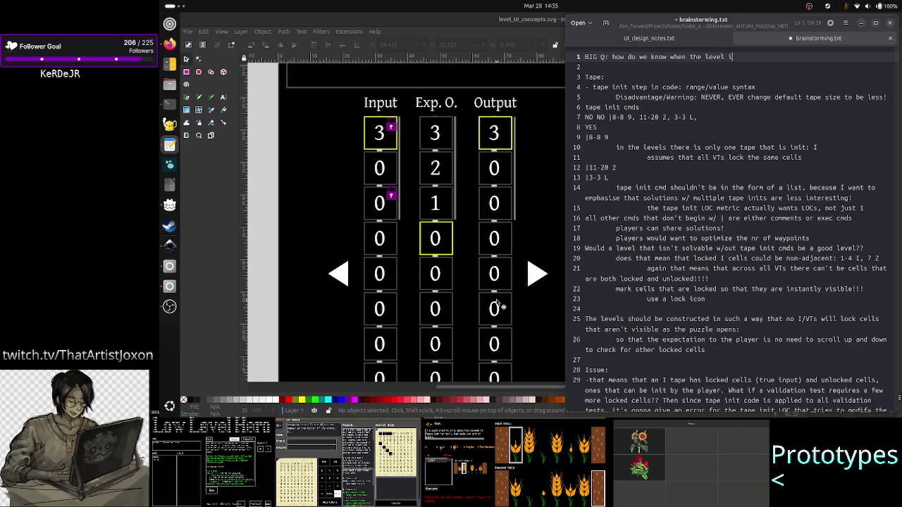
text(s solved???)
- Add the indented line 'because 1:1 EO/O comparison is not gonna work because of'
key(Return)
key(Tab)
text(because 1:1 EO)
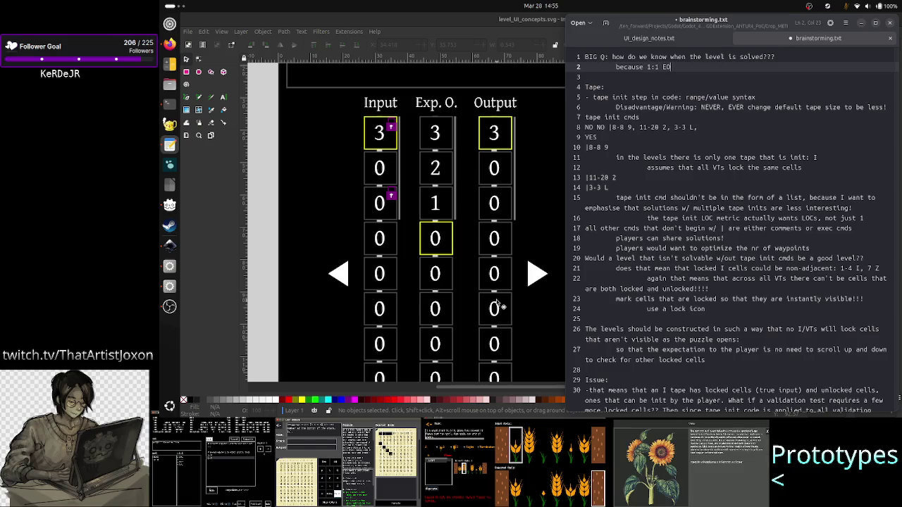
text(/O comparison i)
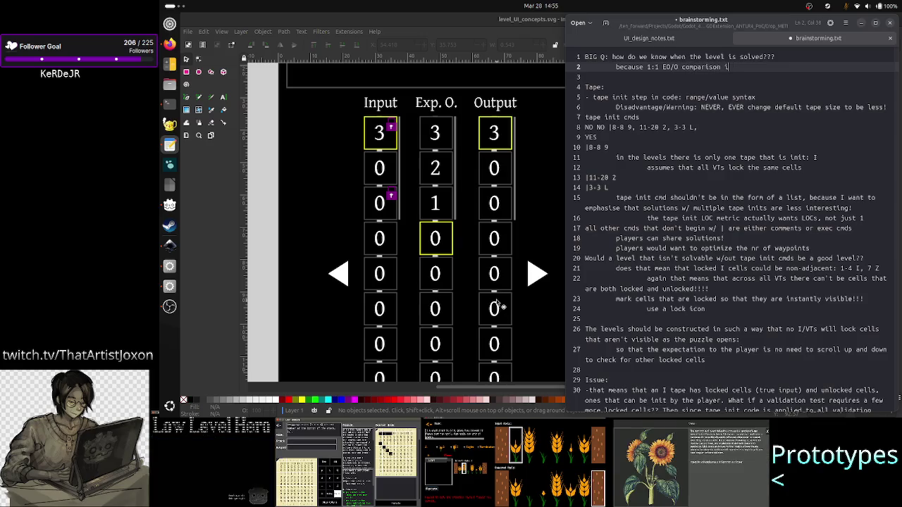
text(s not)
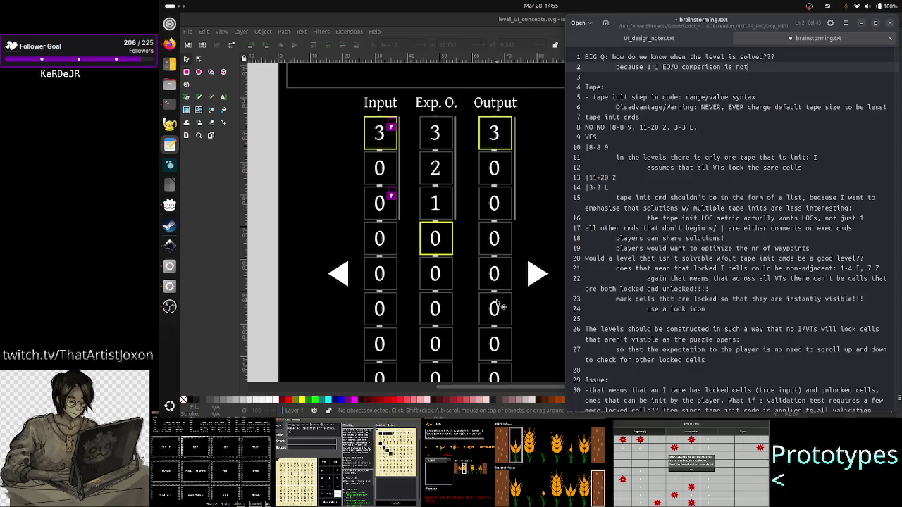
text( gonna work )
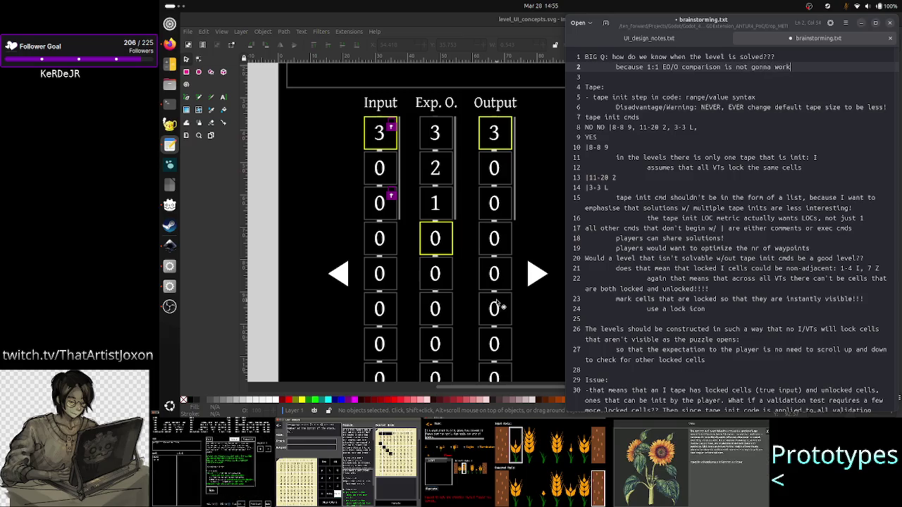
text(because of)
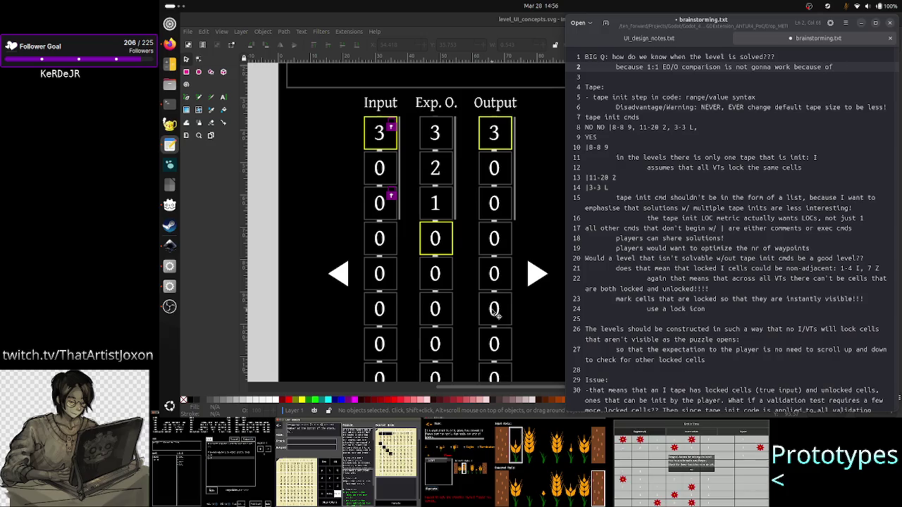
key(Return)
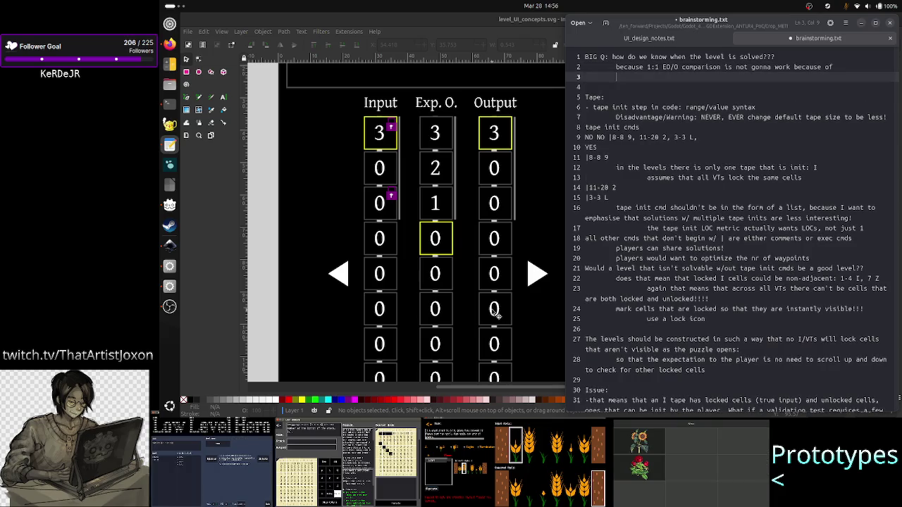
- Write reason '1) all the initialized cells used for navigation, which will be too tedious to remove' and begin '2)'
text(1) )
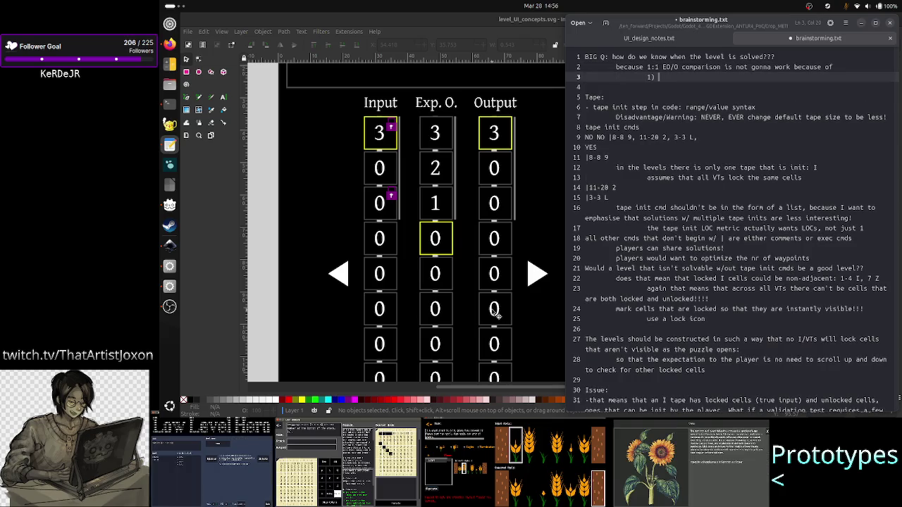
text(all the )
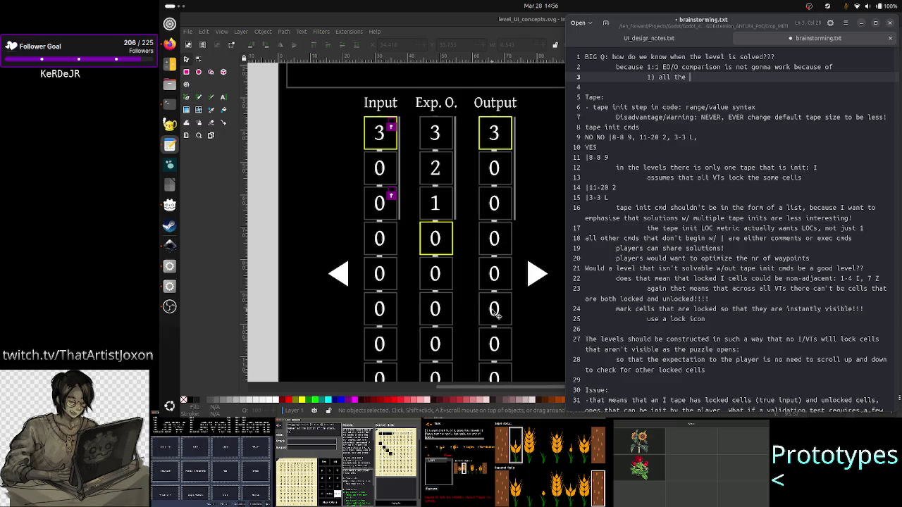
text(initialized cel)
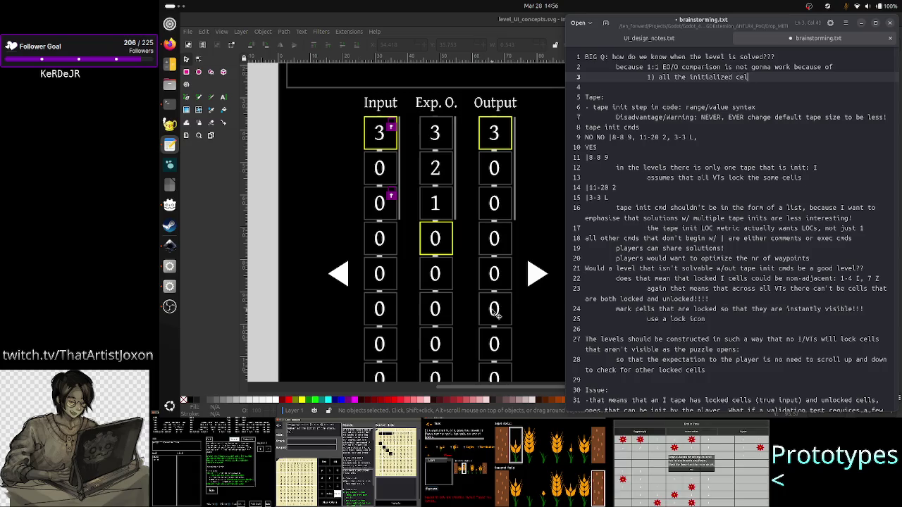
text(ls used for navigation w)
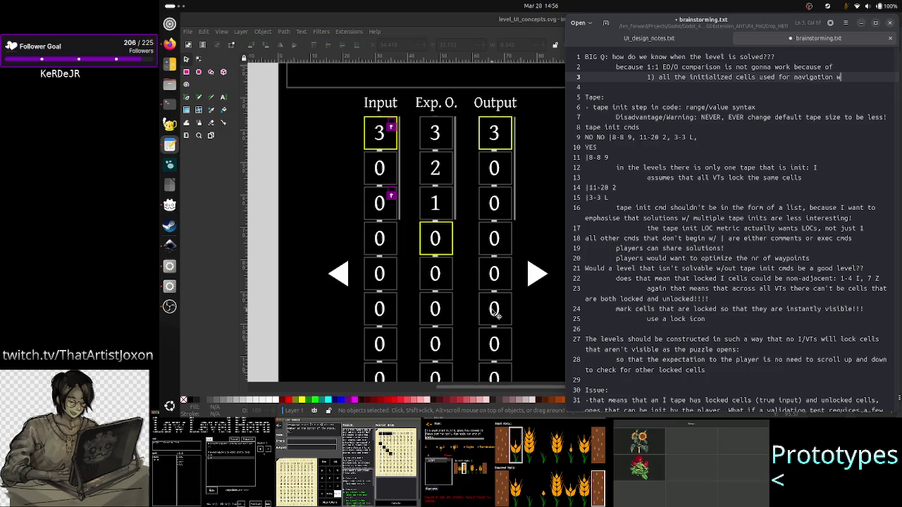
key(BackSpace)
key(BackSpace)
text(, which)
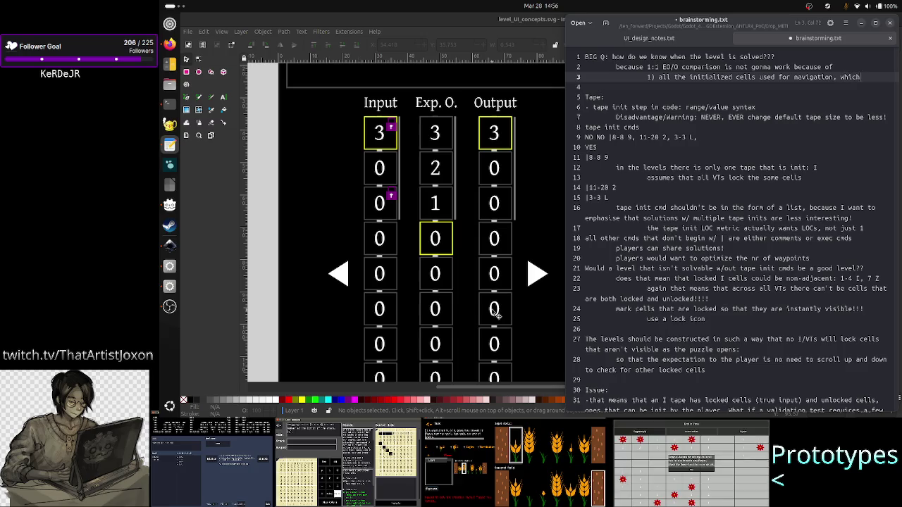
text( will be t)
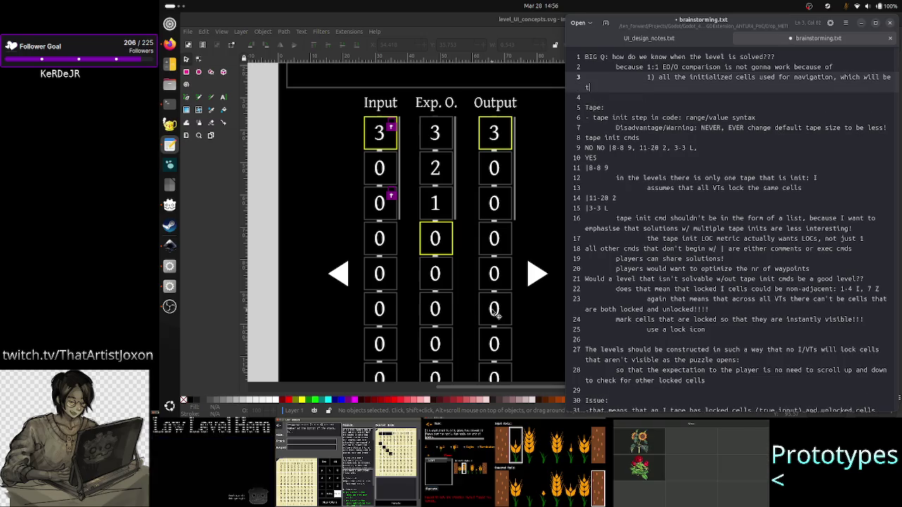
text(oo tedious to)
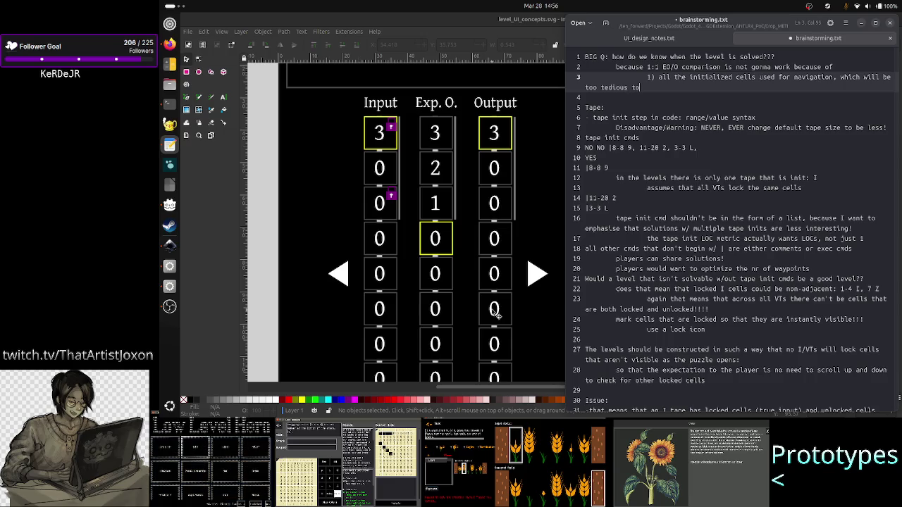
text( remove, if not)
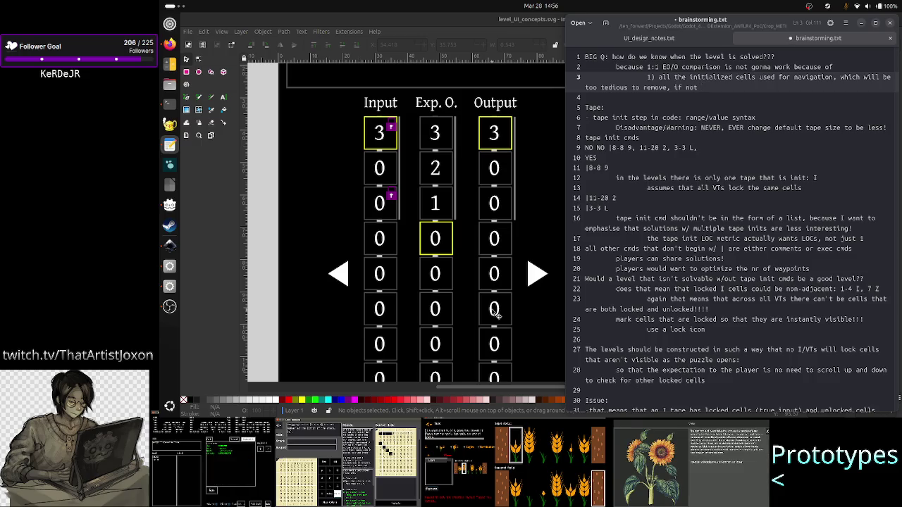
key(BackSpace)
key(BackSpace)
key(BackSpace)
key(BackSpace)
key(BackSpace)
key(BackSpace)
key(BackSpace)
key(BackSpace)
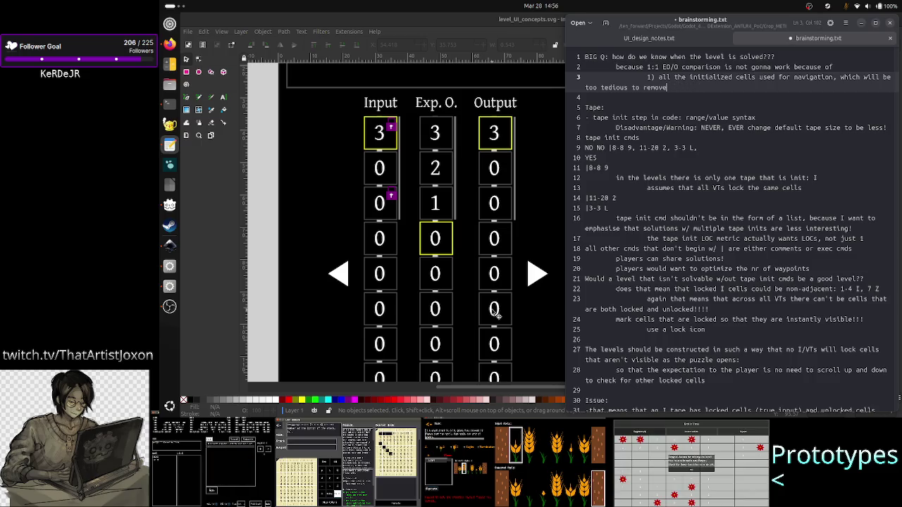
key(Return)
text(2))
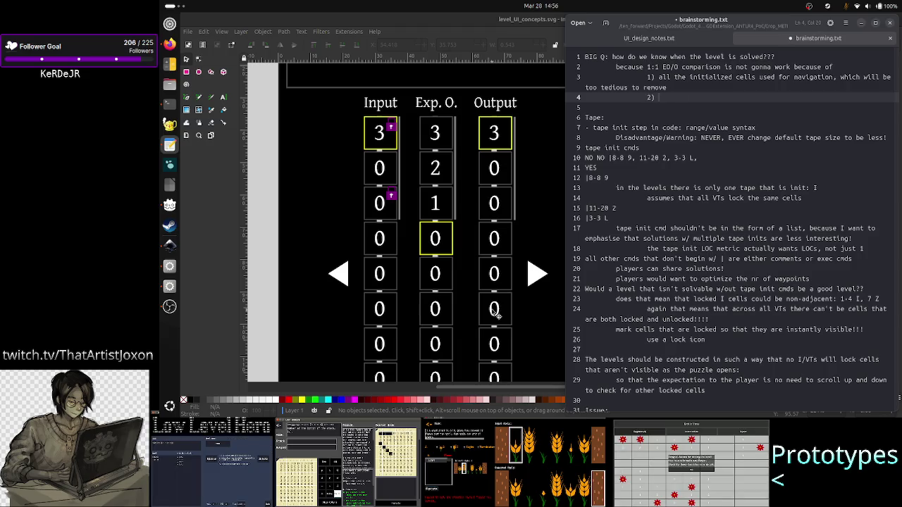
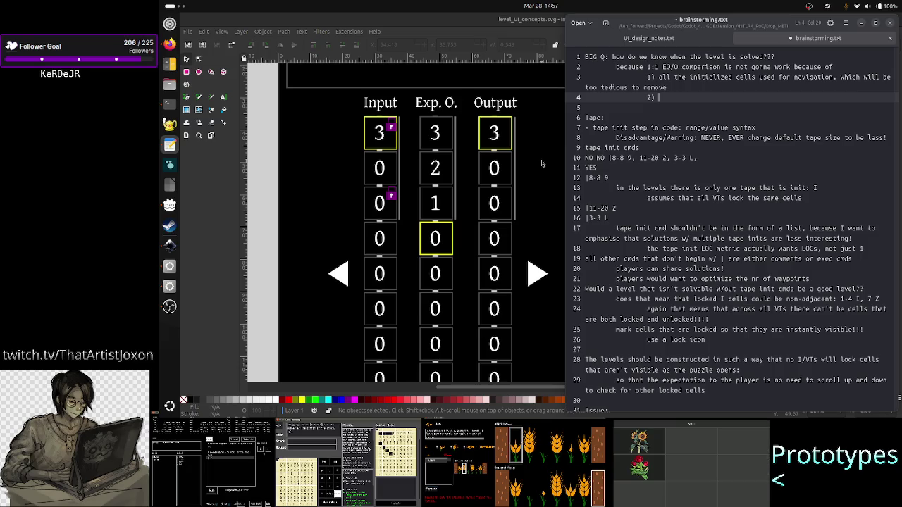
- Add '?' after point 2 and an outdented line proposing a partial 1:1 comparison marking cells with the actual ED
text(?)
key(Return)
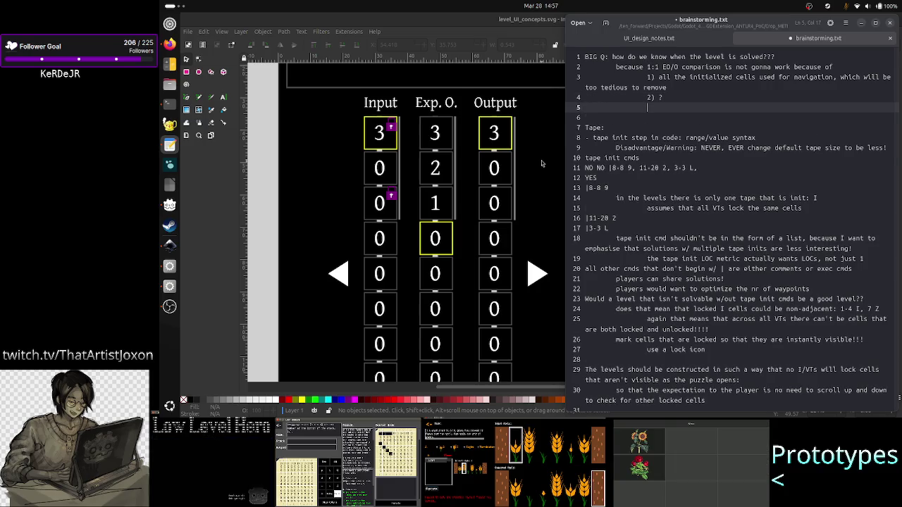
key(BackSpace)
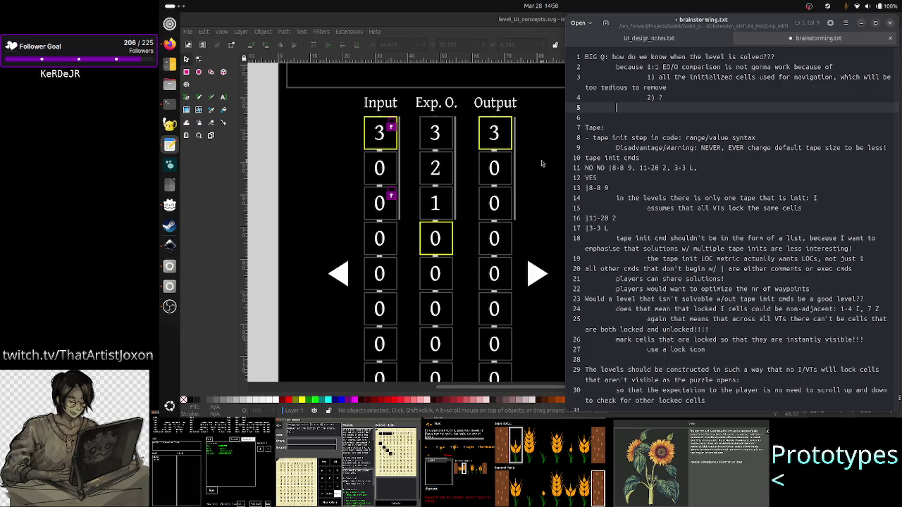
text(we co)
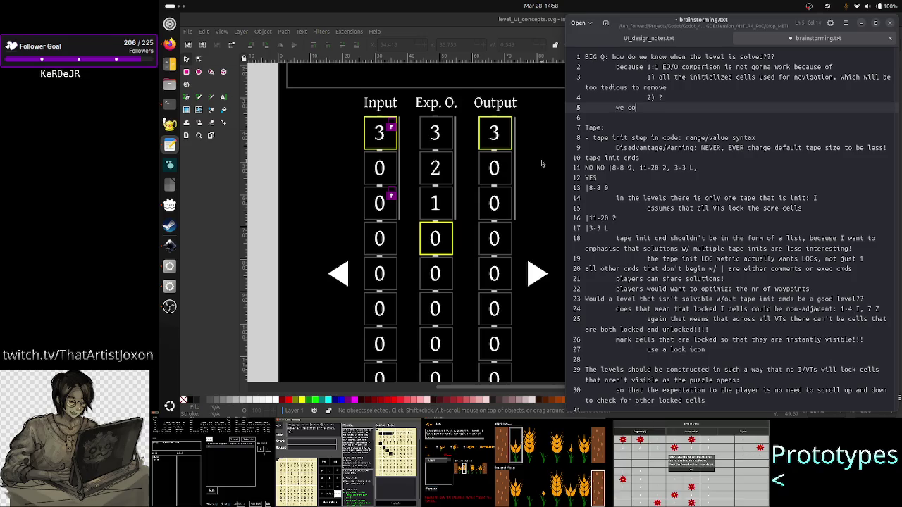
text(uld )
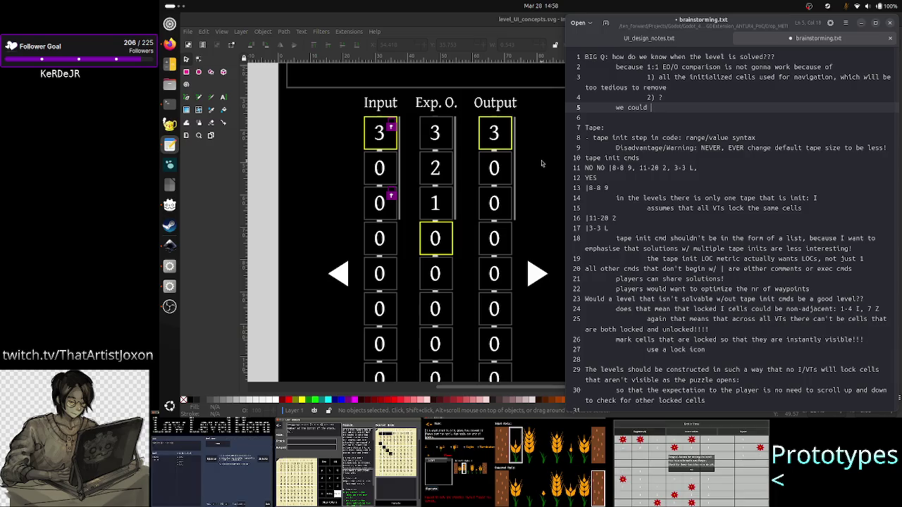
text(do a p)
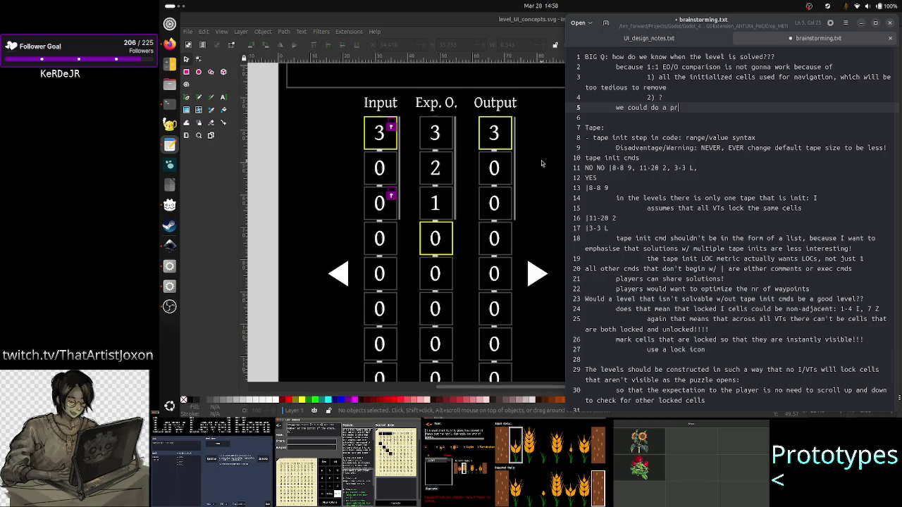
text(artia)
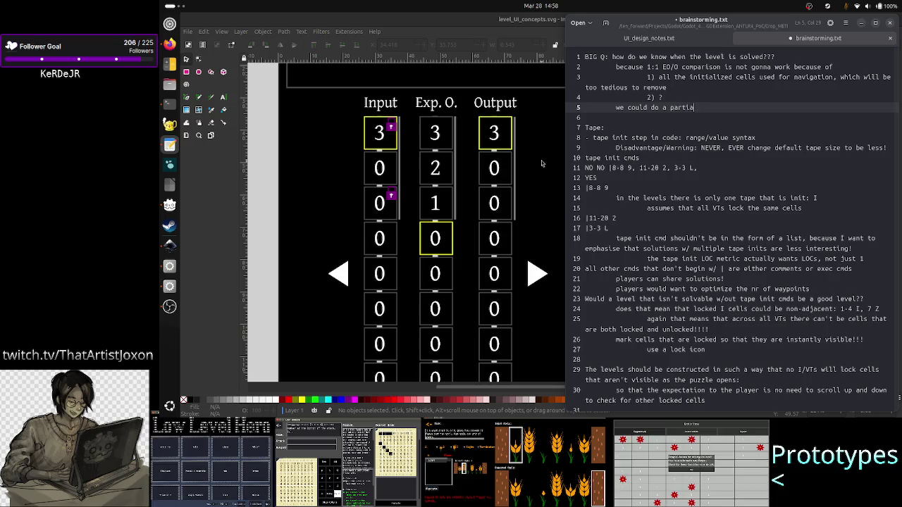
text(l 1:)
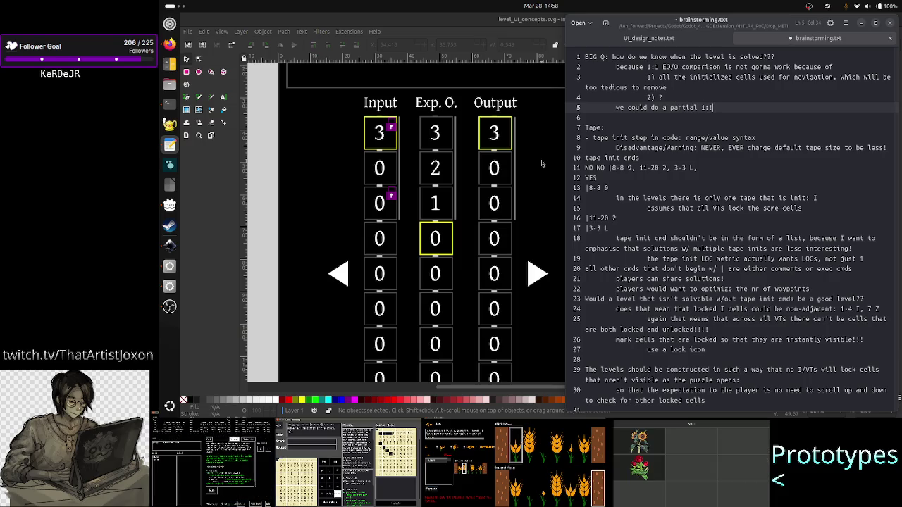
text(1)
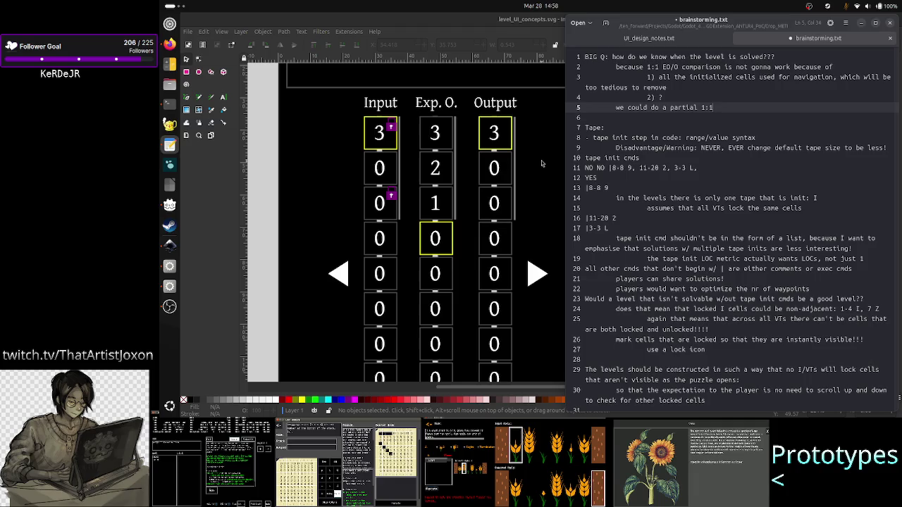
text(:)
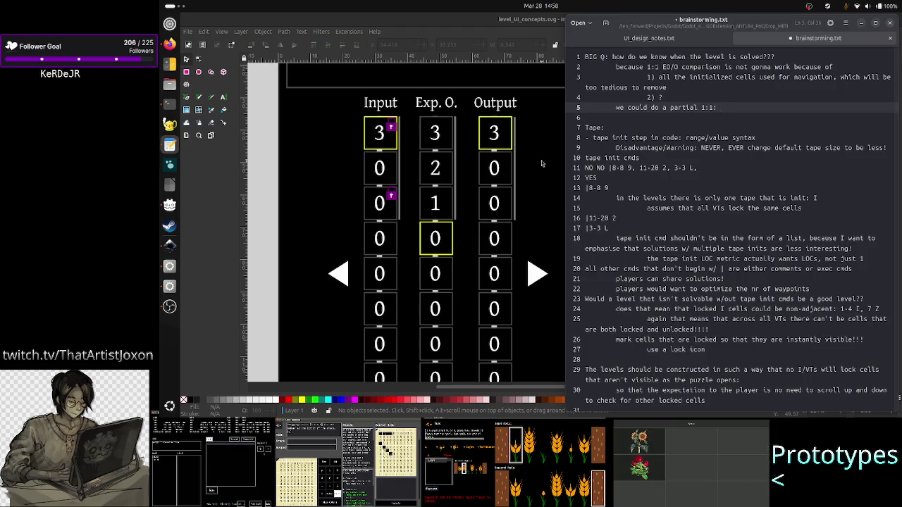
text( mark which c)
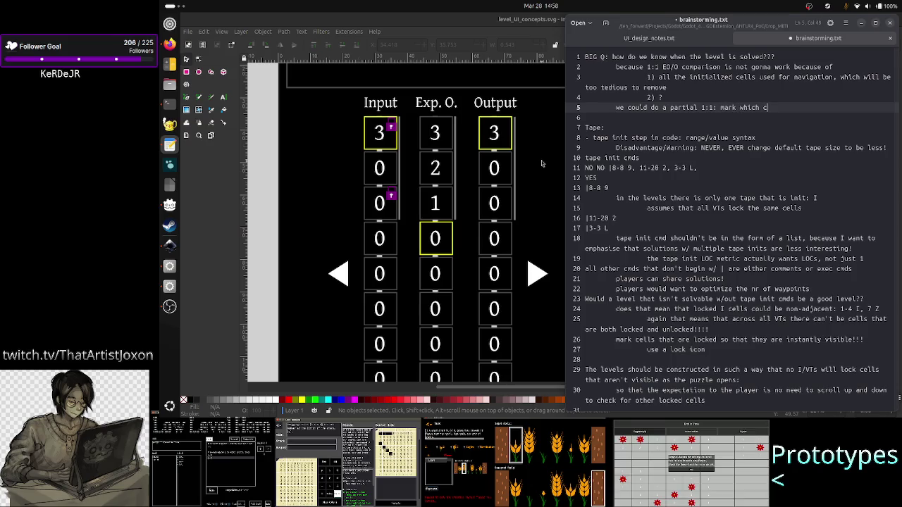
text(ells whould contai)
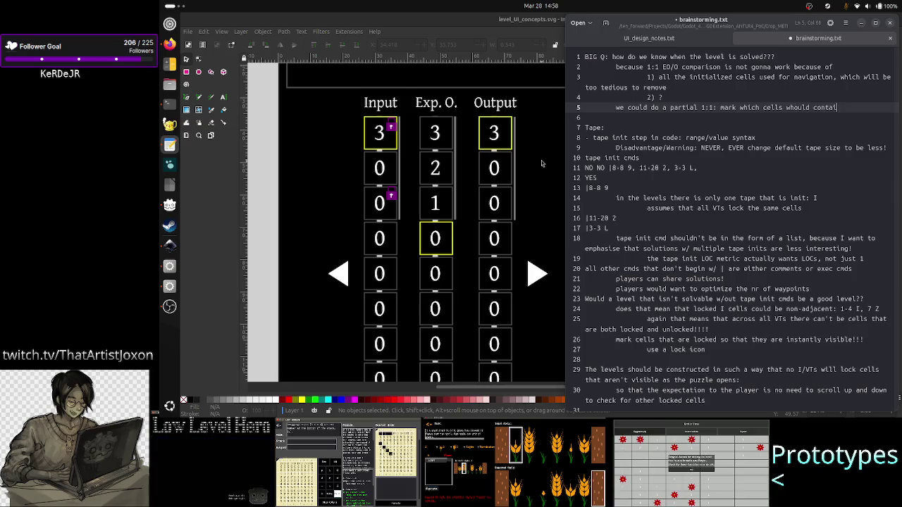
text(n )
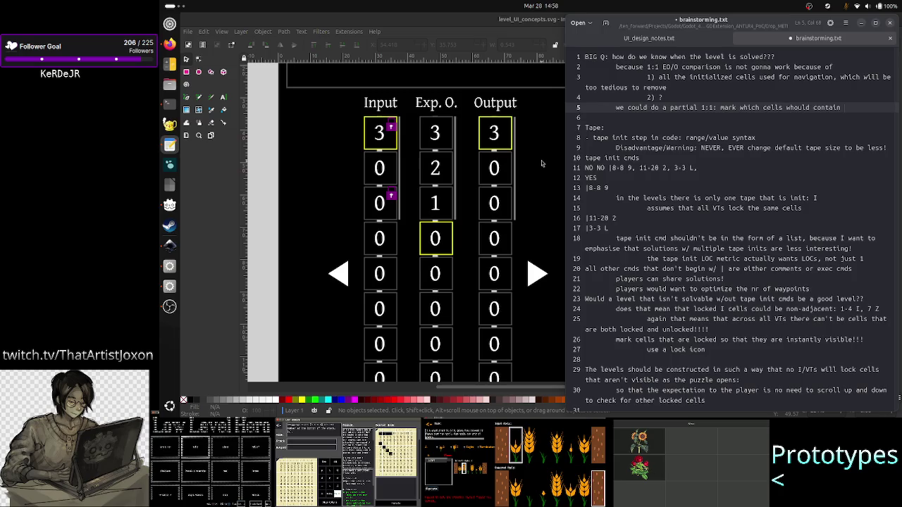
text( the)
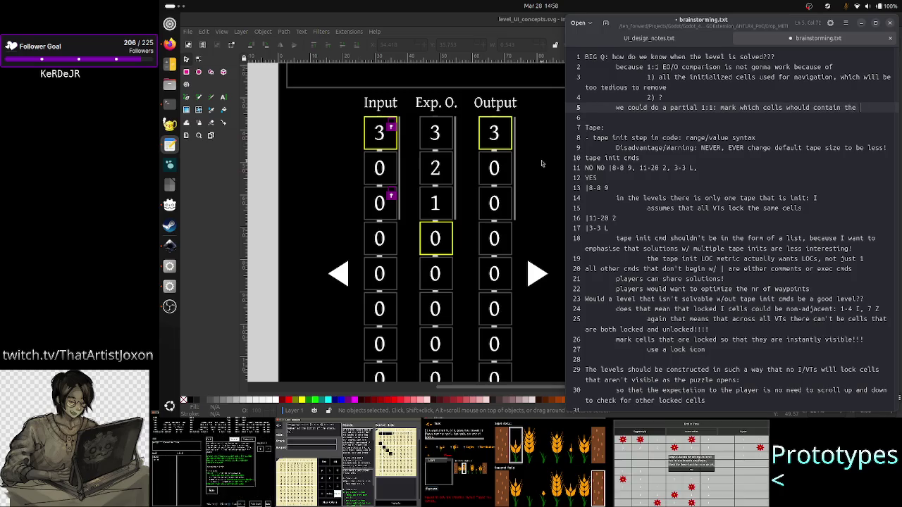
text( actual )
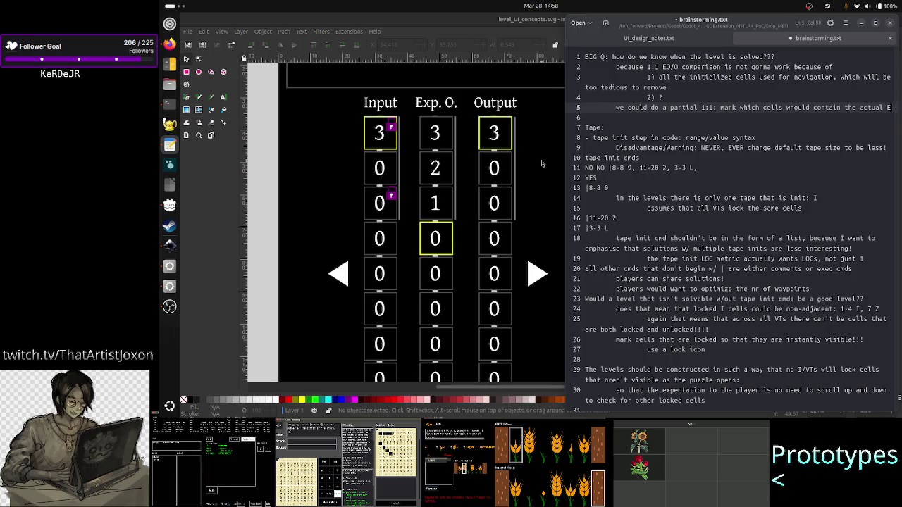
text(ED, and all )
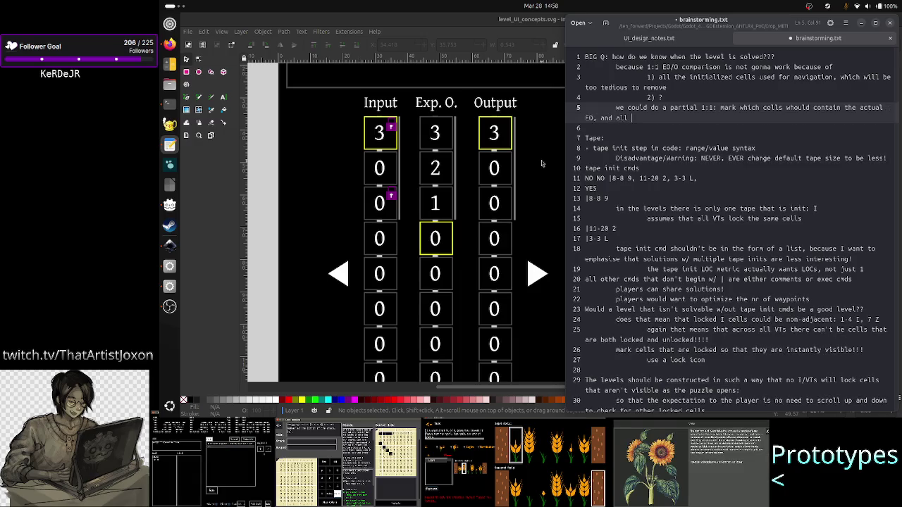
text(other cells are ignored when c)
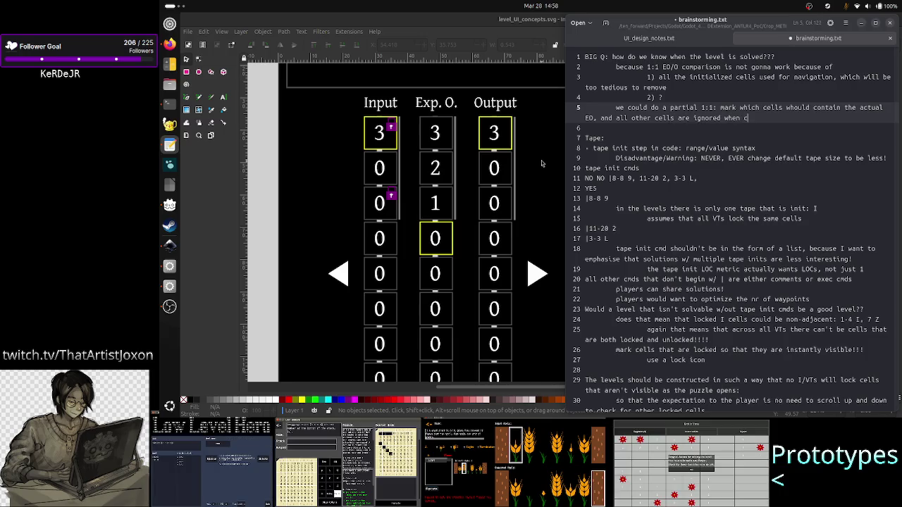
text(omparing)
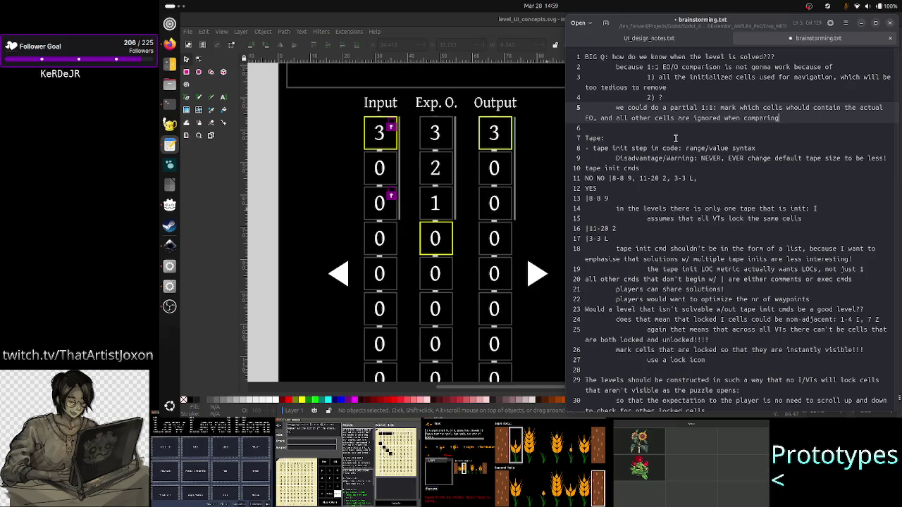
key(Return)
- Write 'what if the region is not continuous' on line 6 and save brainstorming.txt
text(what if the )
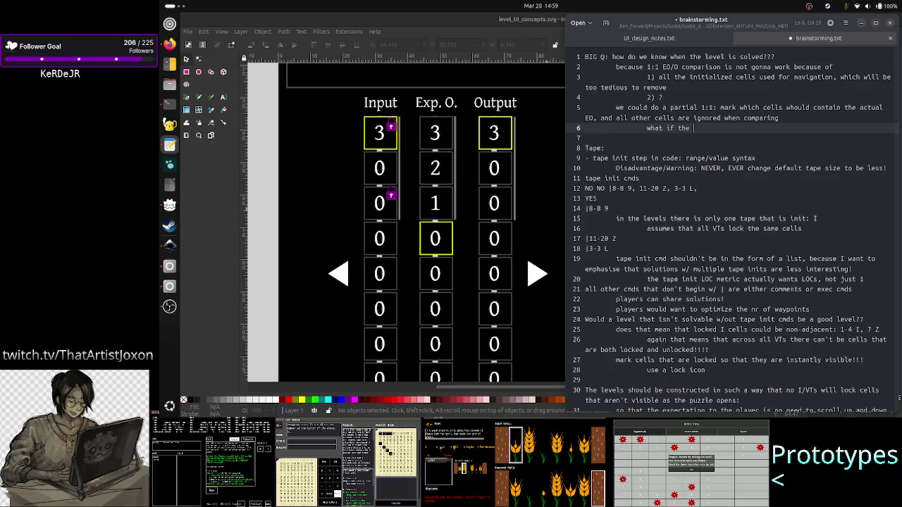
text(region is not continuous)
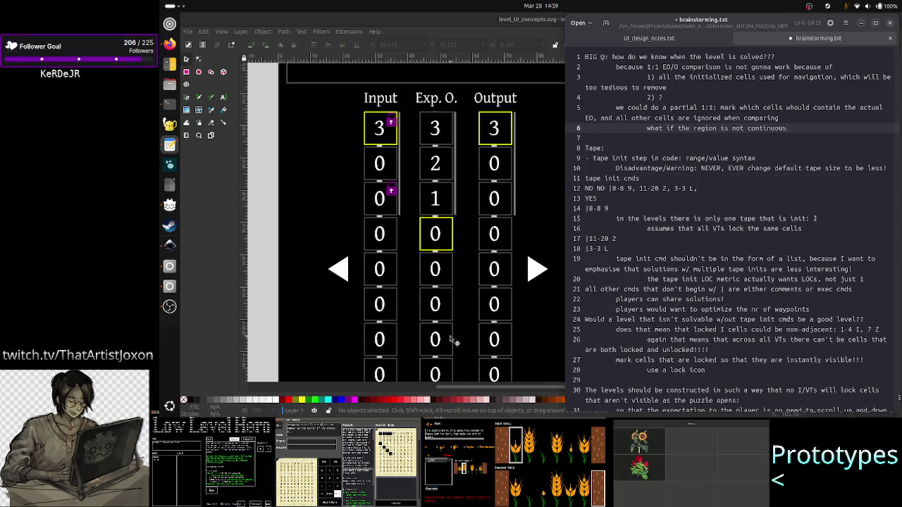
scroll(448, 317, down, 3)
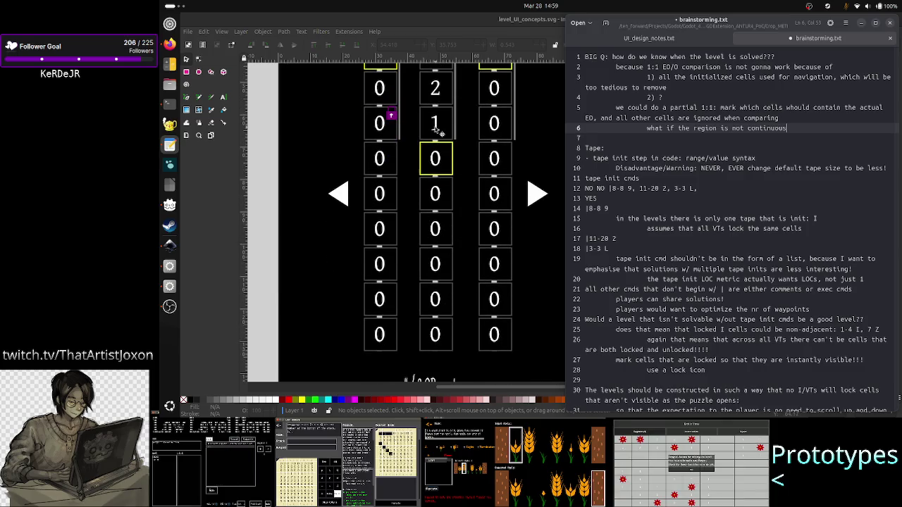
scroll(430, 225, up, 8)
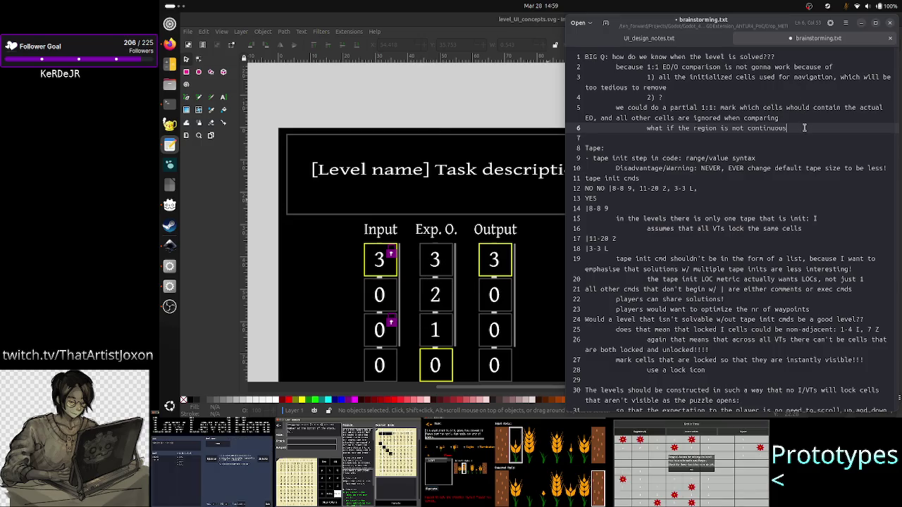
key(ctrl+s)
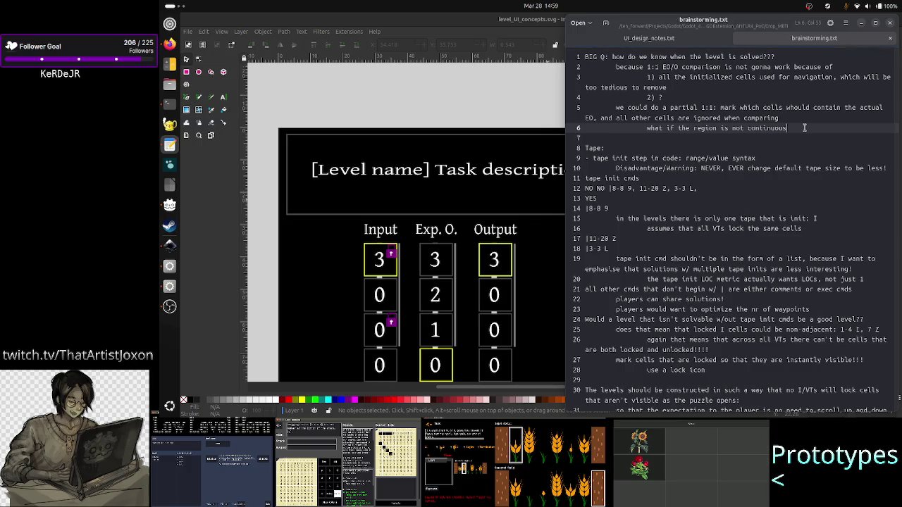
- Add '??' and an indented line 7: 'if not it might be too tedious or impossible to copy'
text(??)
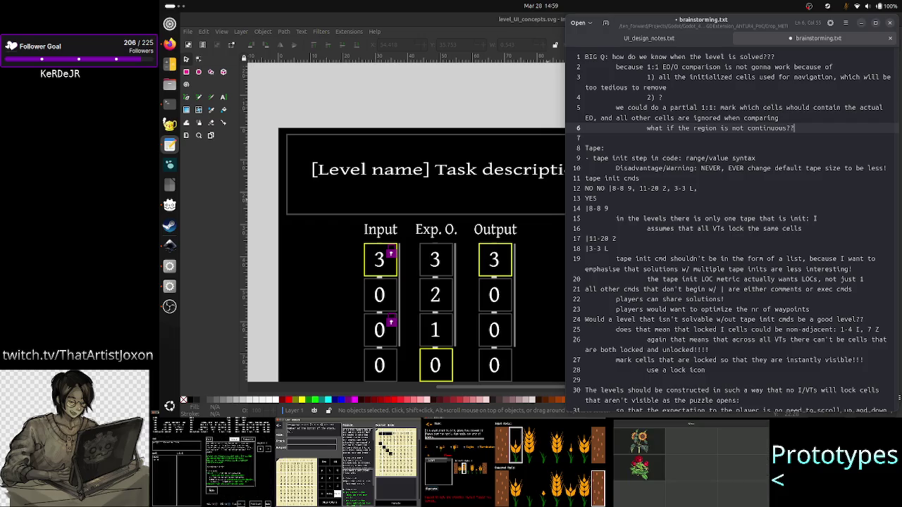
key(Return)
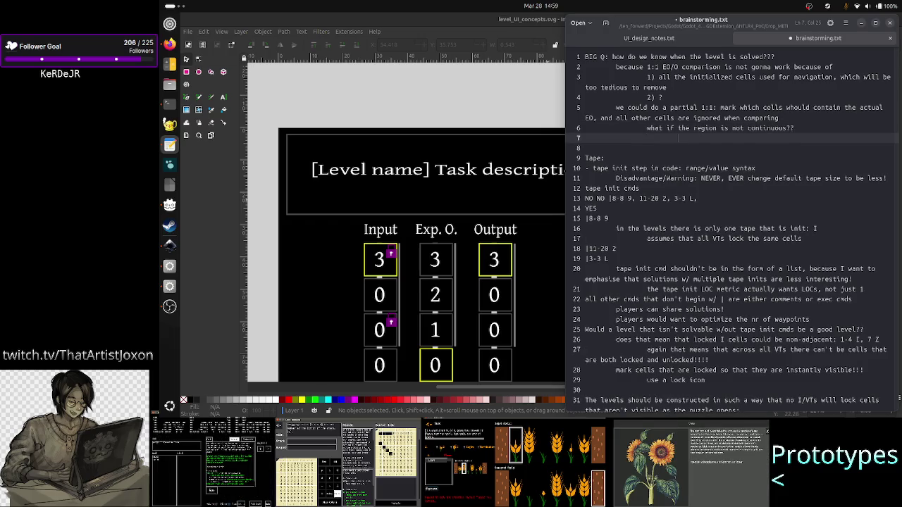
key(BackSpace)
key(Tab)
text(if not it mi)
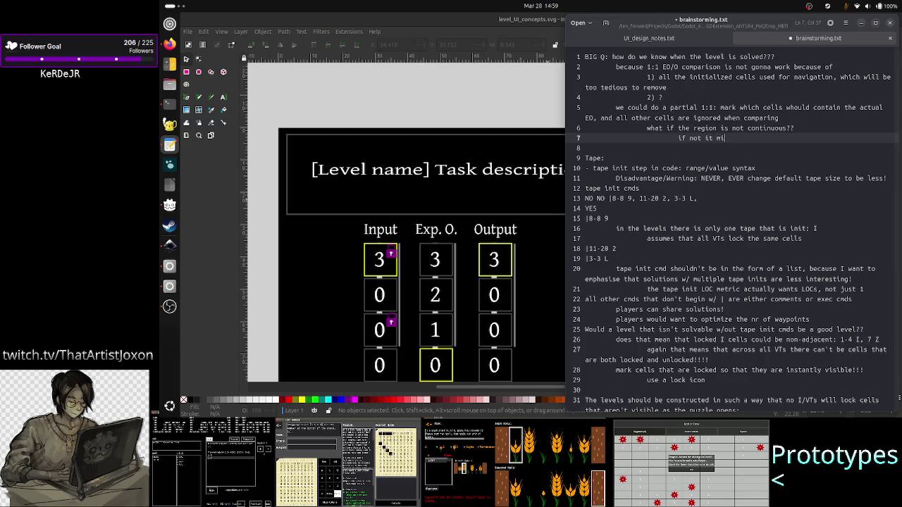
text(ght be too tediou)
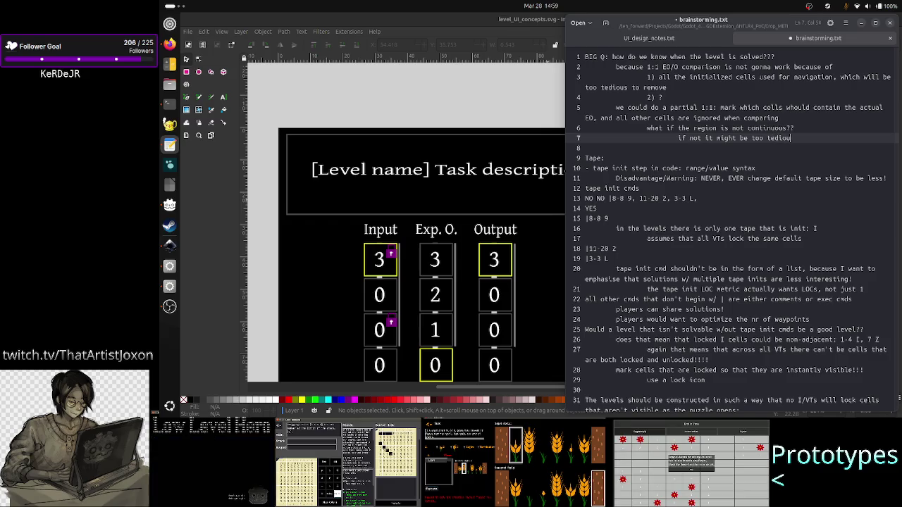
text(s or impos)
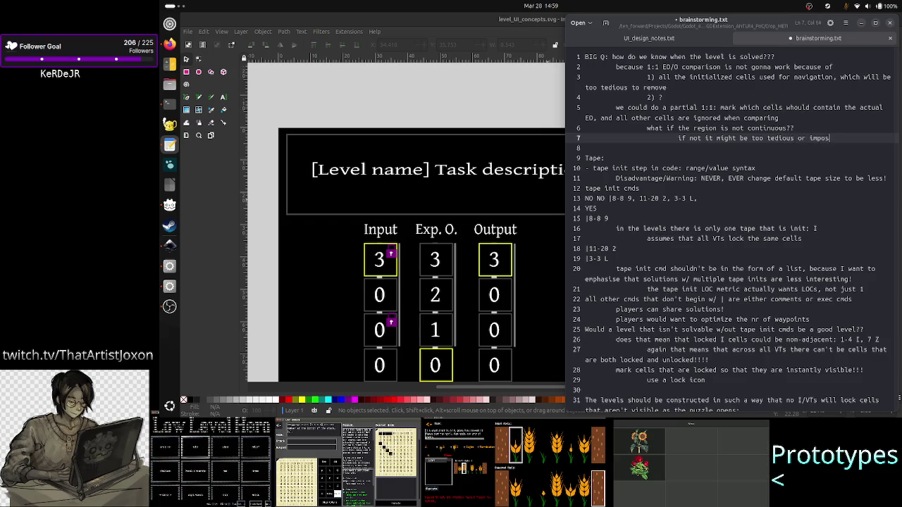
text(sible to copy)
- Add unindented line 8: 'temp results during exec from one cell to these marked cells'
key(Return)
key(BackSpace)
key(BackSpace)
key(BackSpace)
text(temp)
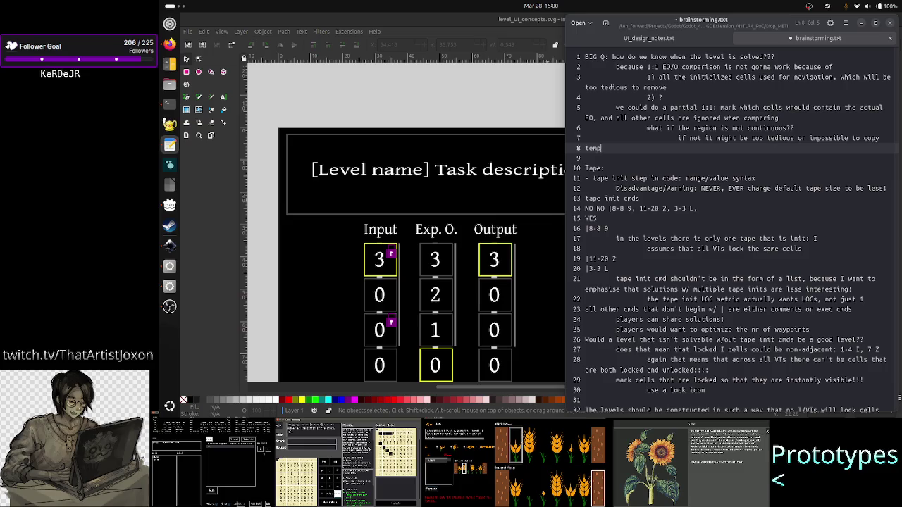
text( results du)
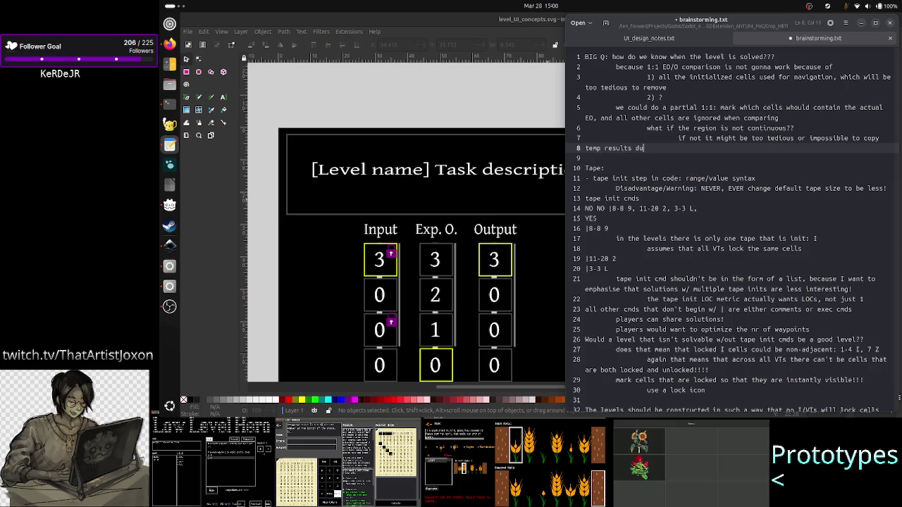
text(ring exec from one c)
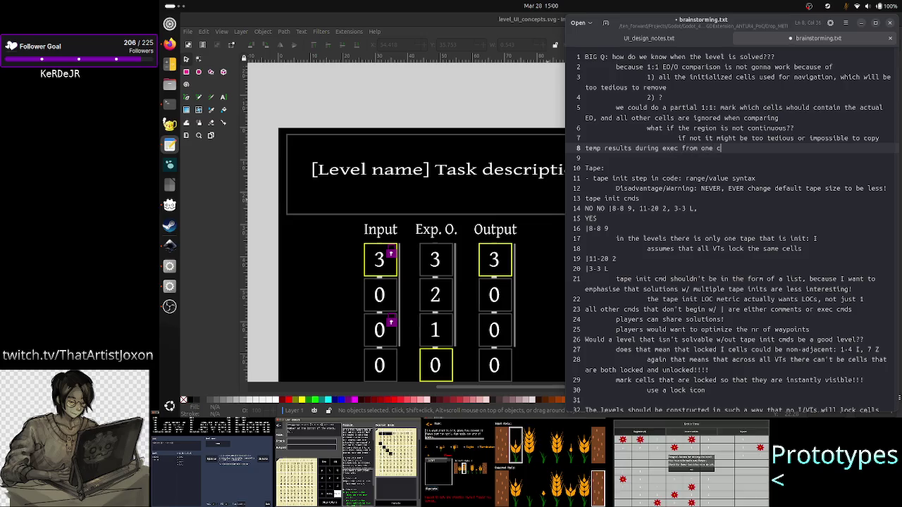
text(ell to t)
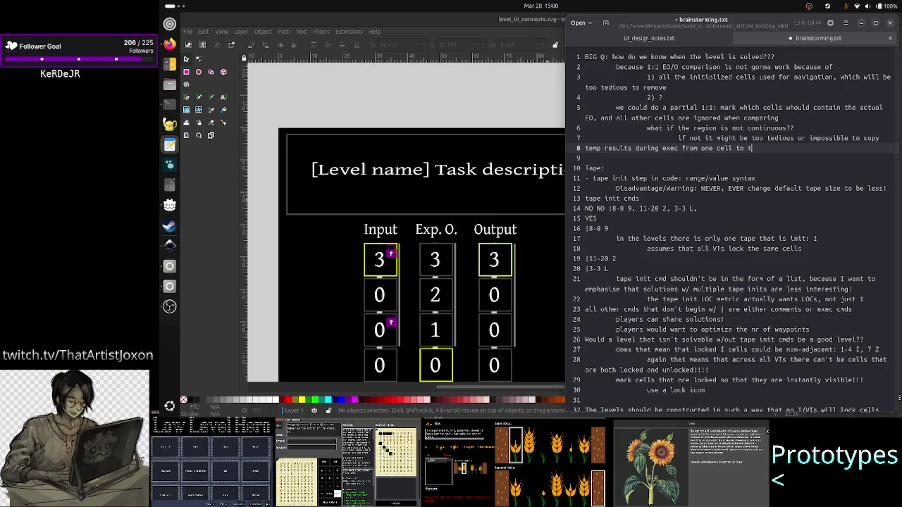
text(hese )
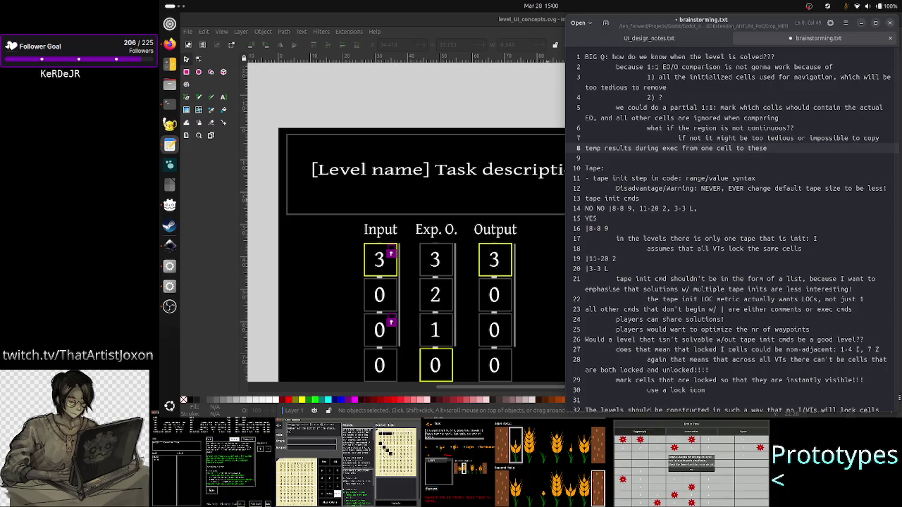
text(m)
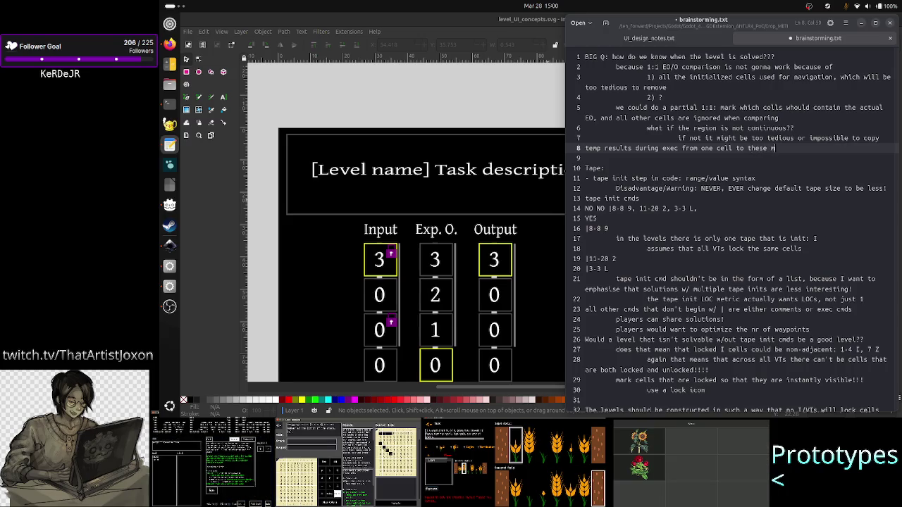
text(arke)
text(d cells)
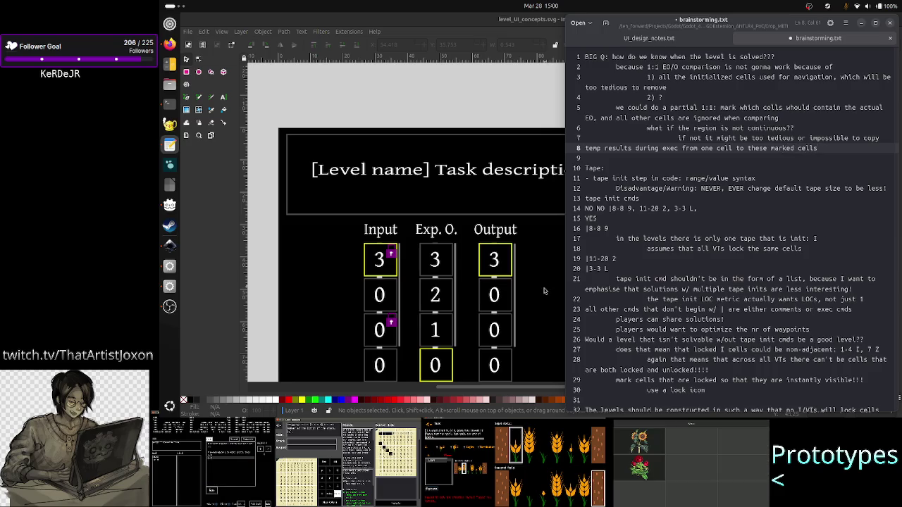
click(503, 122)
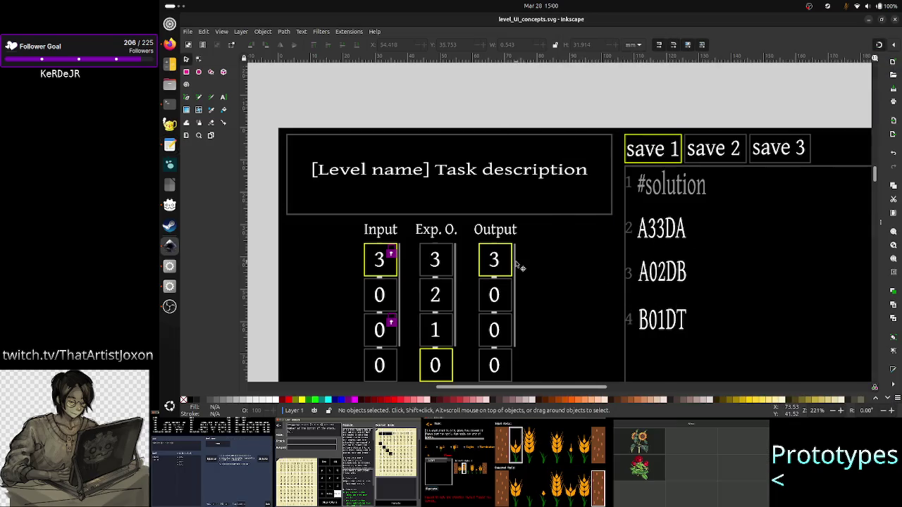
- Scroll the level UI mockup canvas down to view more tape table rows
scroll(517, 264, down, 3)
scroll(516, 264, down, 1)
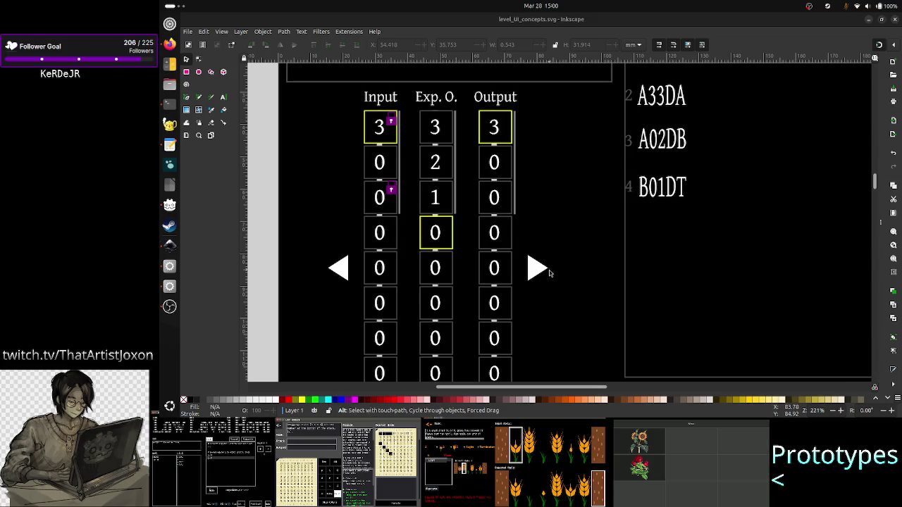
- Switch back to the brainstorming notes with Alt+Tab
key(alt+Tab)
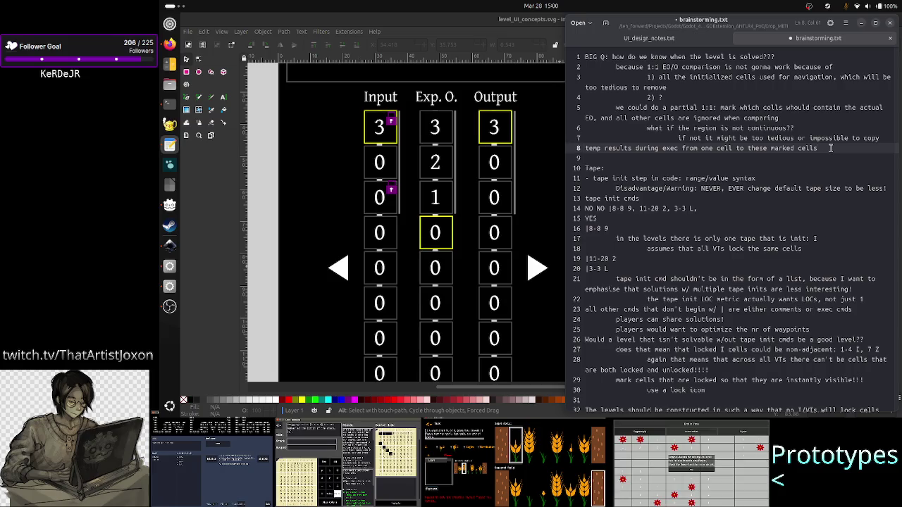
- Save brainstorming.txt with the temp-results note, then scroll around to review the content
key(ctrl+s)
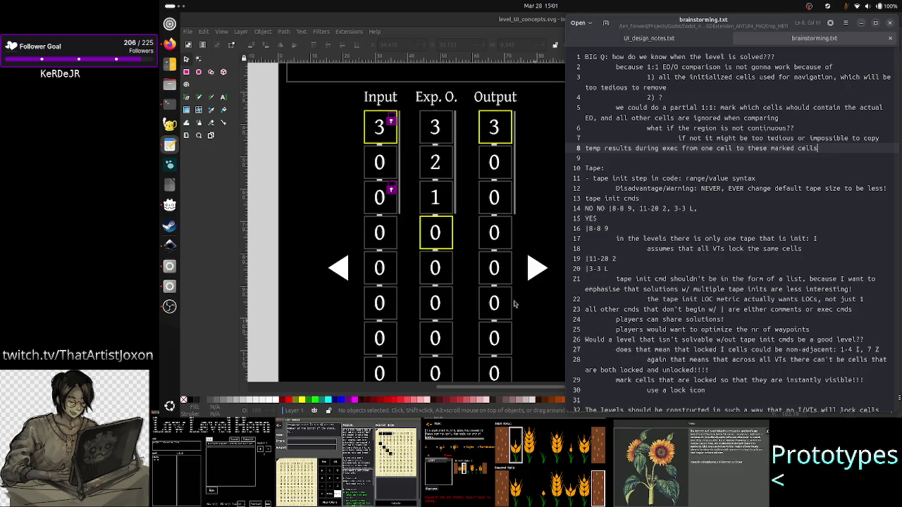
scroll(479, 292, down, 1)
scroll(445, 281, down, 5)
scroll(445, 281, up, 3)
scroll(446, 283, up, 5)
scroll(445, 283, down, 5)
scroll(445, 283, up, 1)
scroll(445, 283, up, 2)
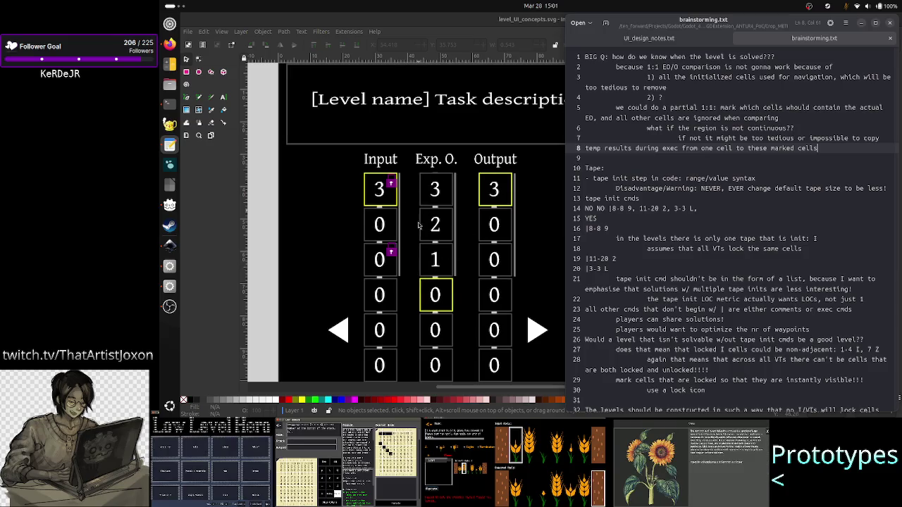
scroll(447, 334, down, 2)
scroll(446, 335, down, 5)
scroll(447, 334, up, 7)
scroll(447, 334, up, 1)
scroll(447, 335, down, 1)
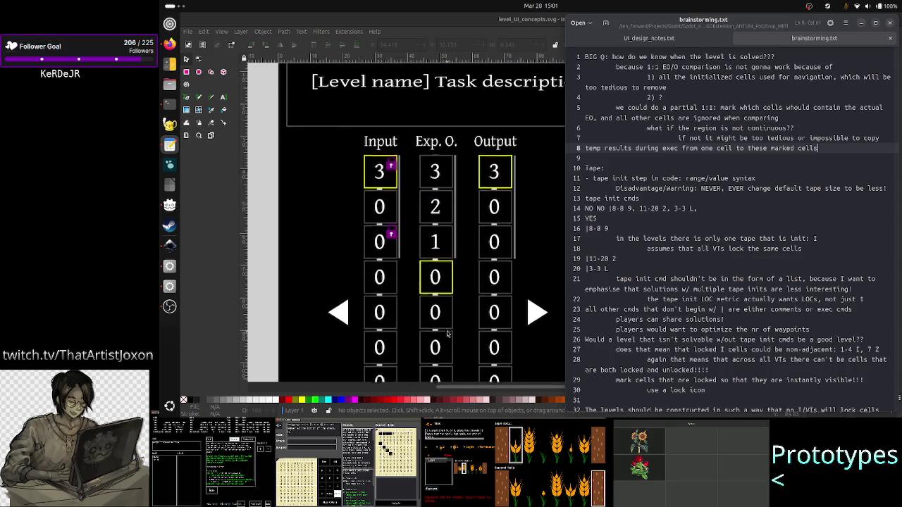
- Place the cursor at the end of line 8 in the notes
click(808, 127)
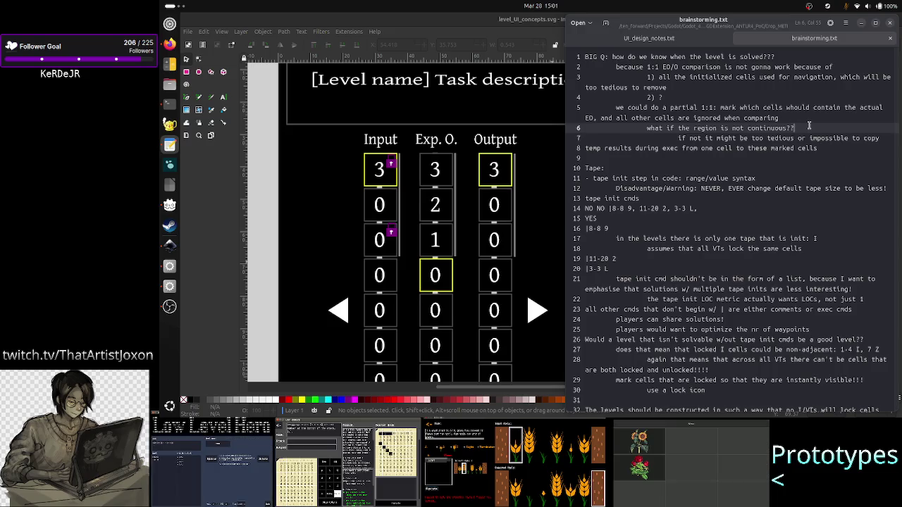
key(Down)
key(Down)
key(End)
- Add indented line 9 'prefer levels for which the EO cells are continous' and save
key(Return)
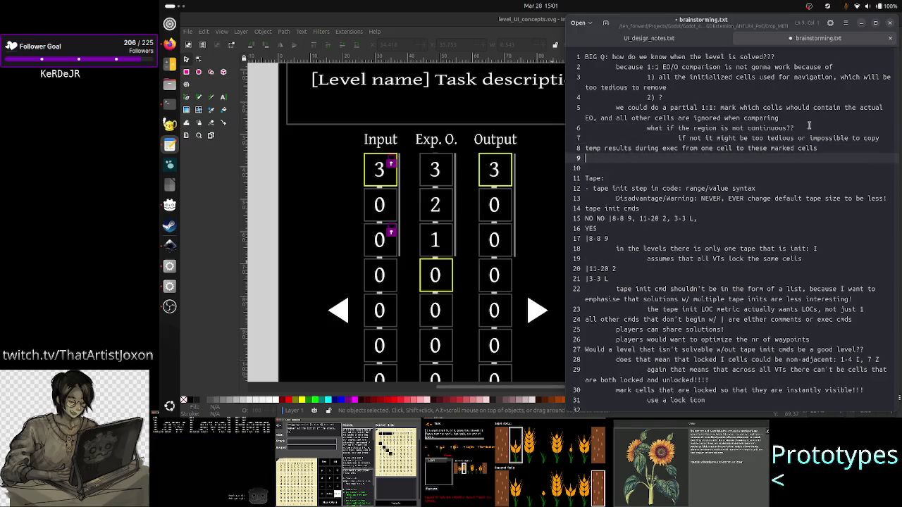
key(Tab)
key(Tab)
key(Tab)
text(p)
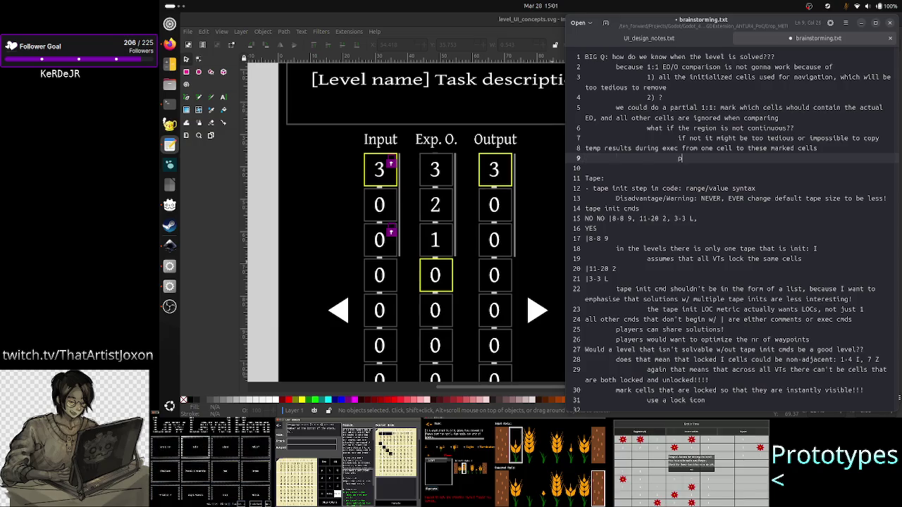
text(refer levels that)
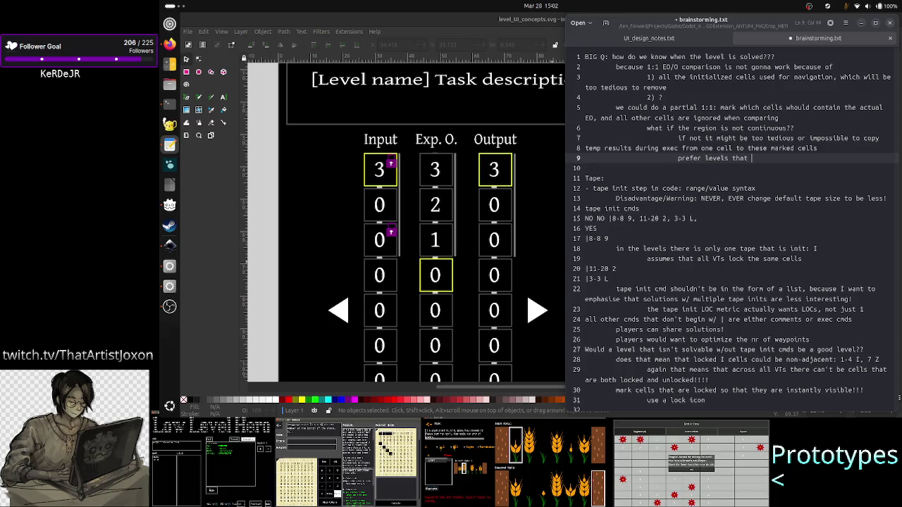
key(BackSpace)
key(BackSpace)
key(BackSpace)
key(BackSpace)
text(for)
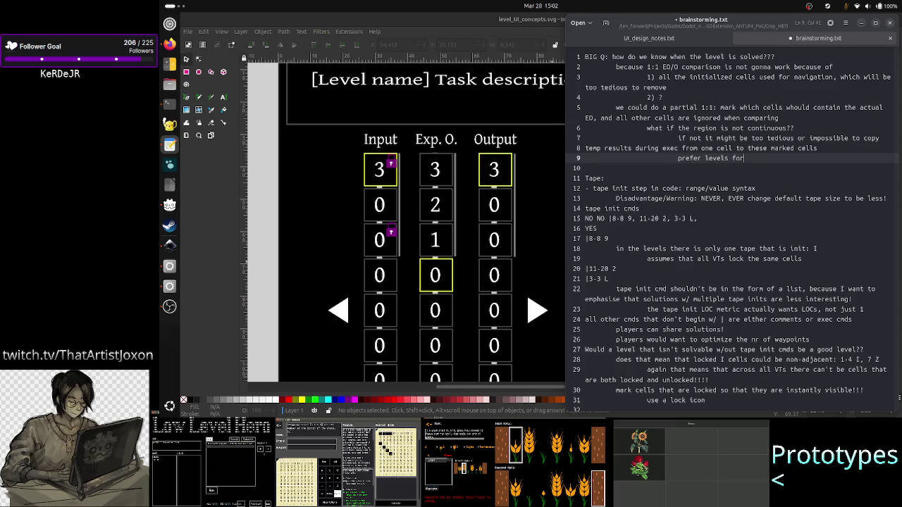
text( which EO)
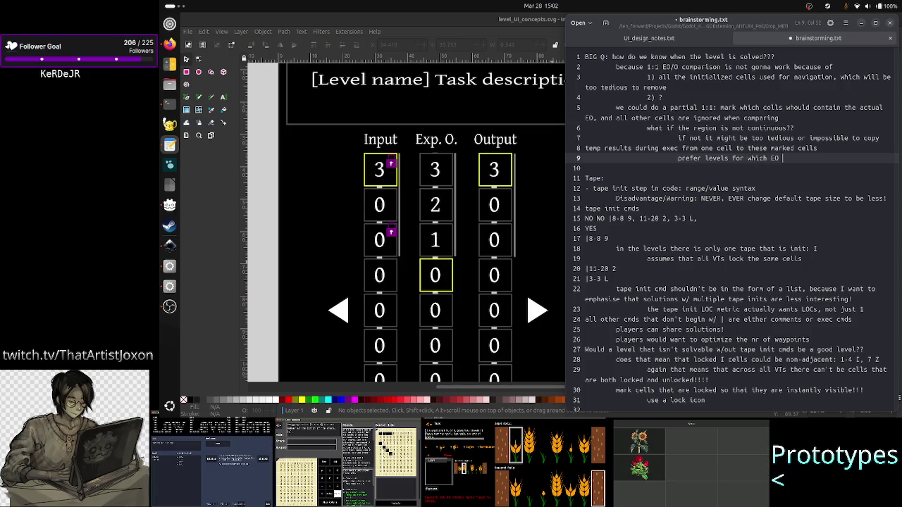
key(BackSpace)
key(BackSpace)
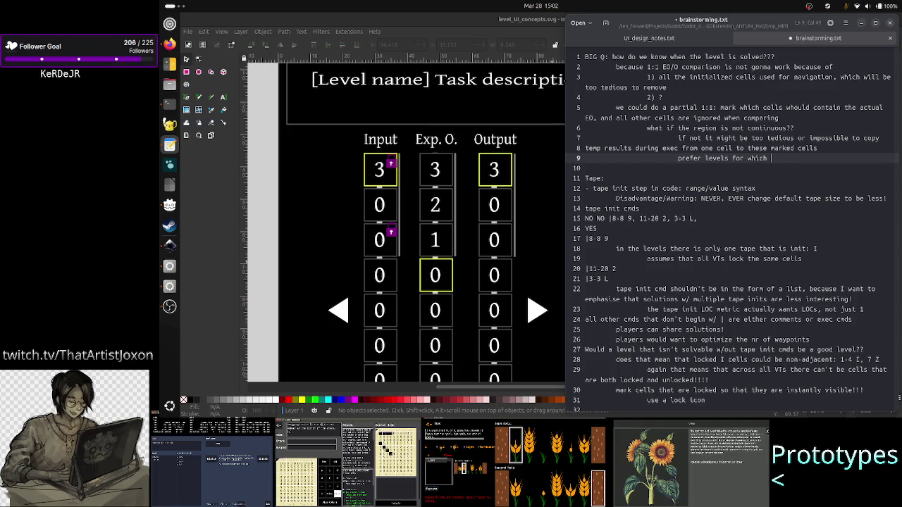
text(the real E)
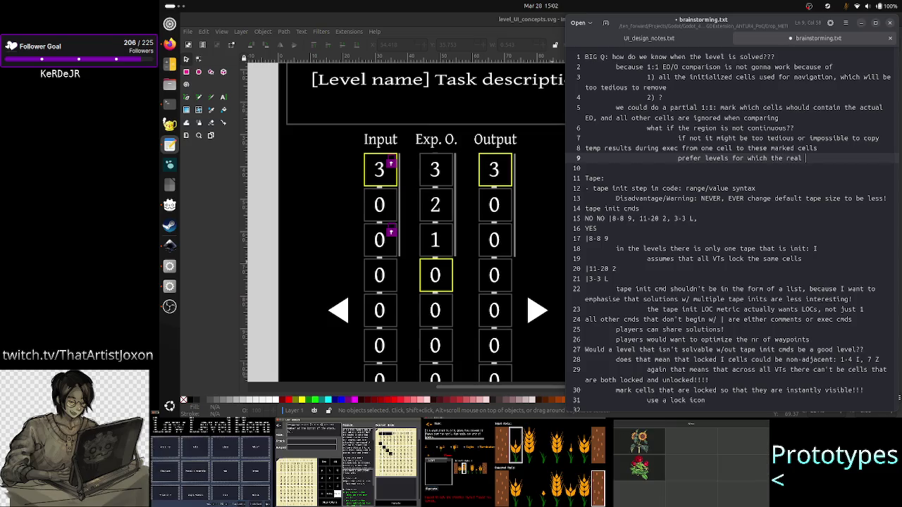
key(BackSpace)
key(BackSpace)
key(BackSpace)
text(EO cel)
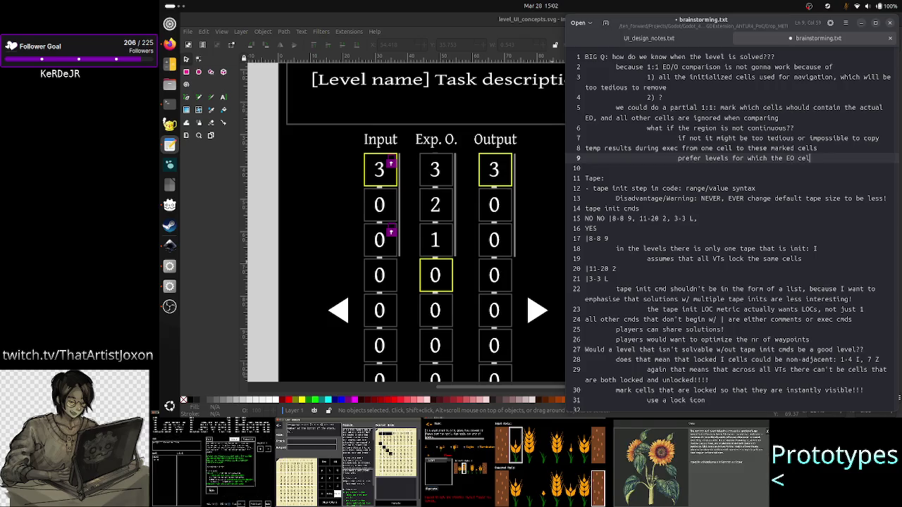
text(ls are contin)
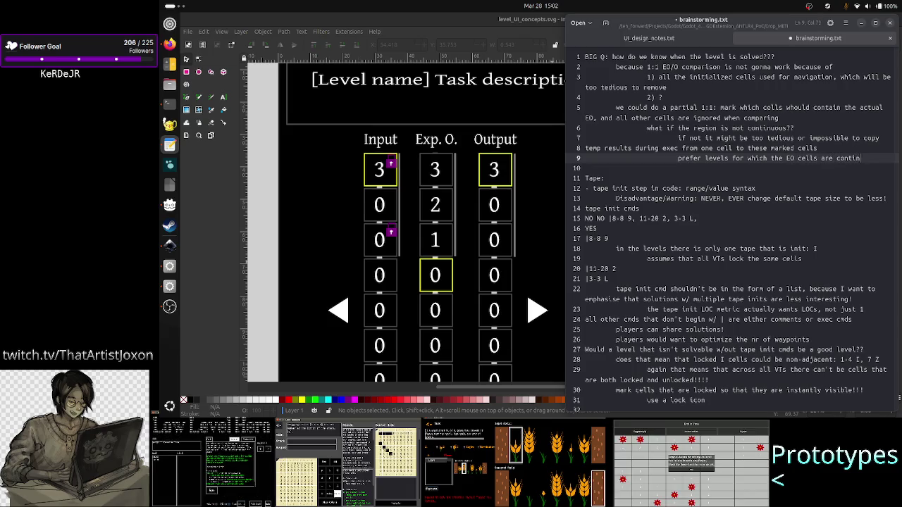
text(ous)
key(ctrl+s)
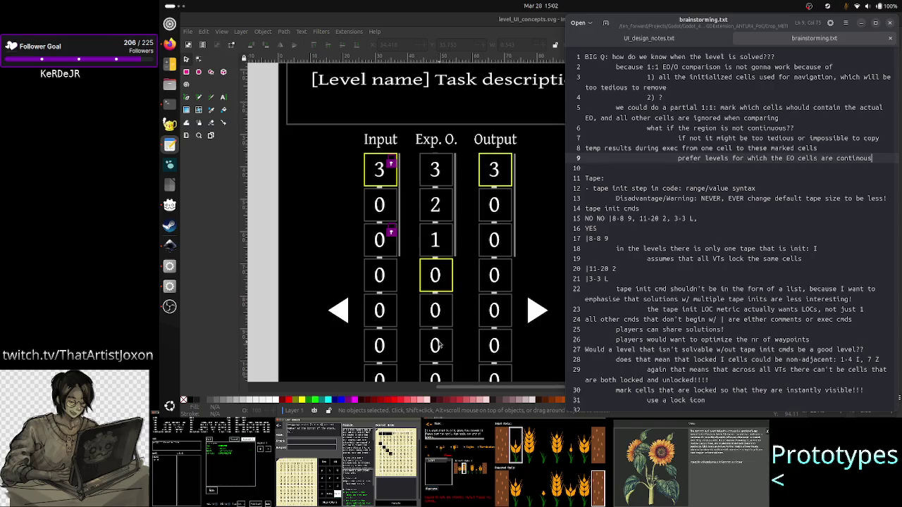
- Glance at the Inkscape mockup, return to the notes and start an empty line 10
click(442, 21)
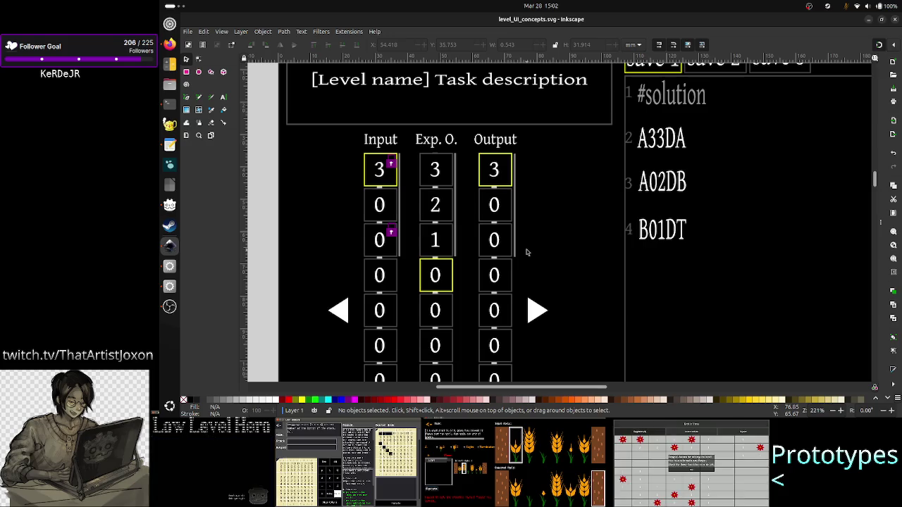
click(168, 144)
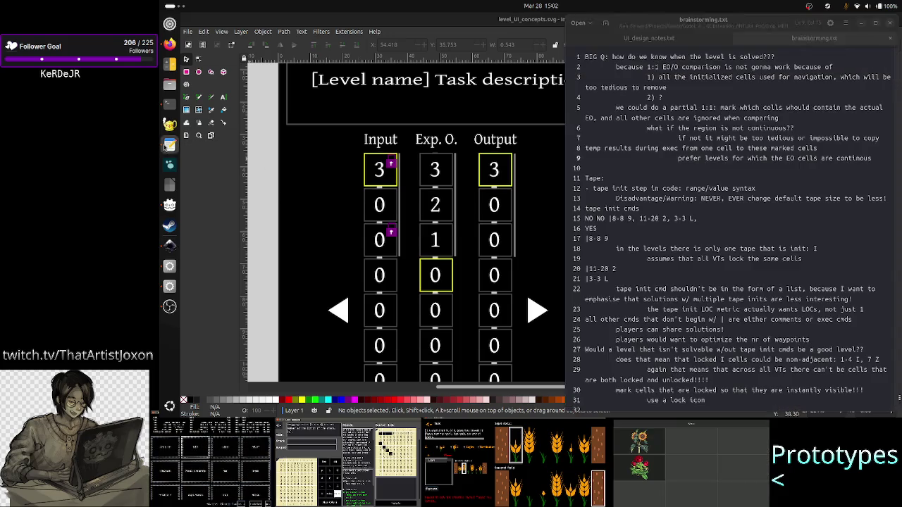
key(Return)
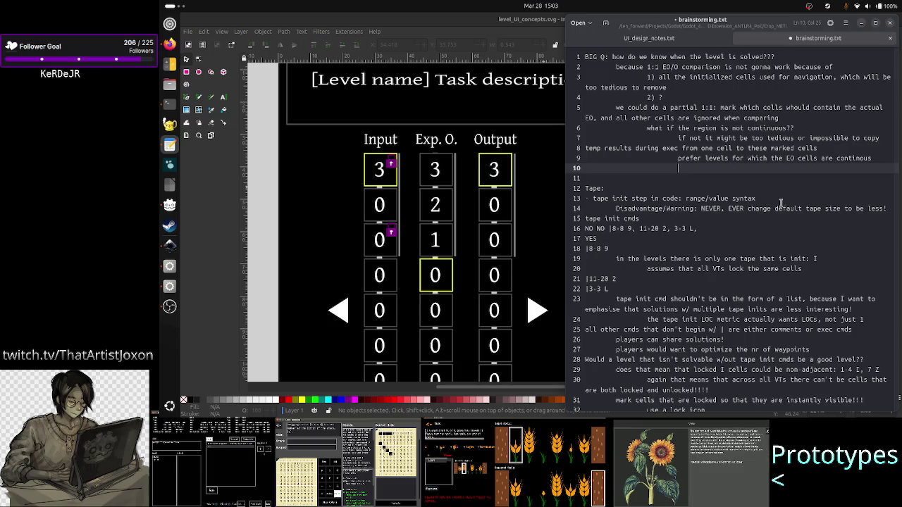
- Write line 10: early levels need simple no-copy solutions producing the real EO cells w/ ease; save
text(especially in th)
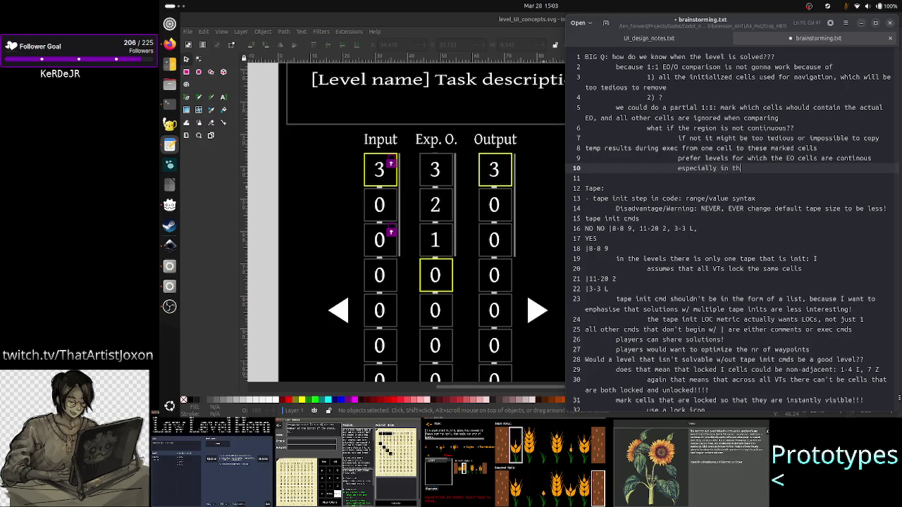
text(e first f)
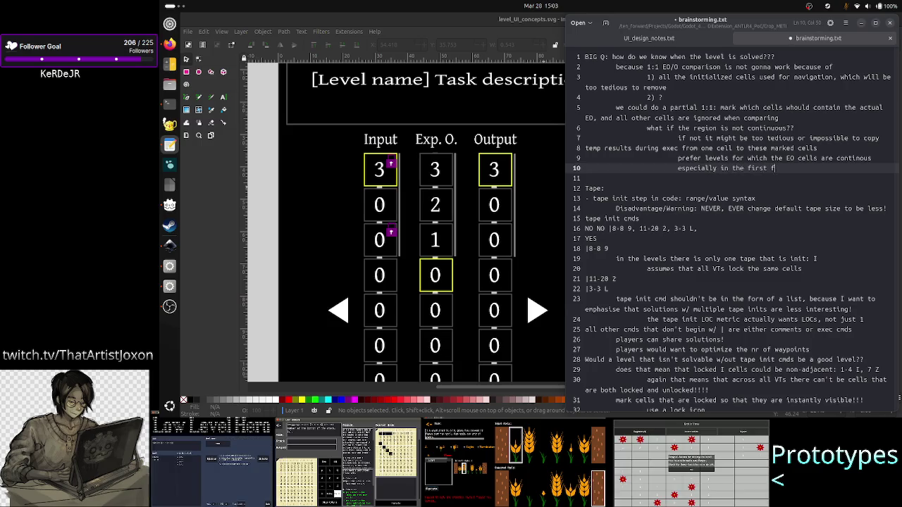
text(ew levels )
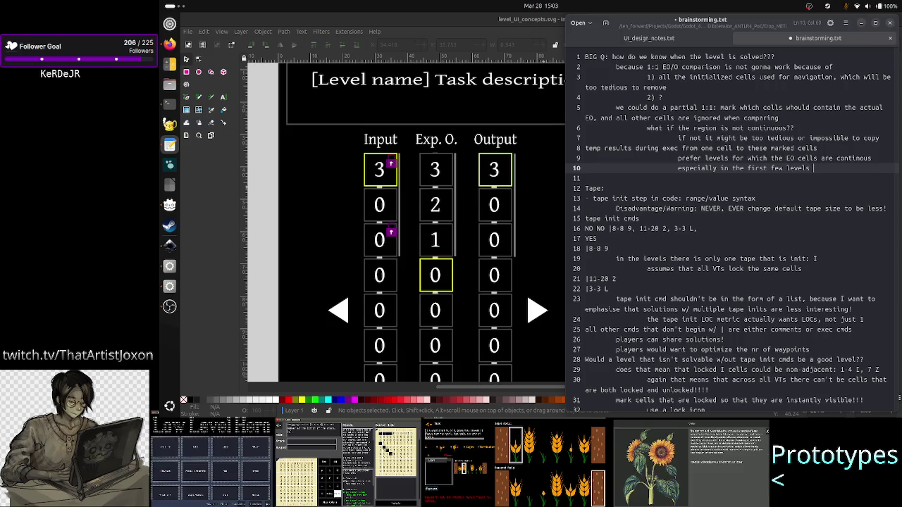
text(there )
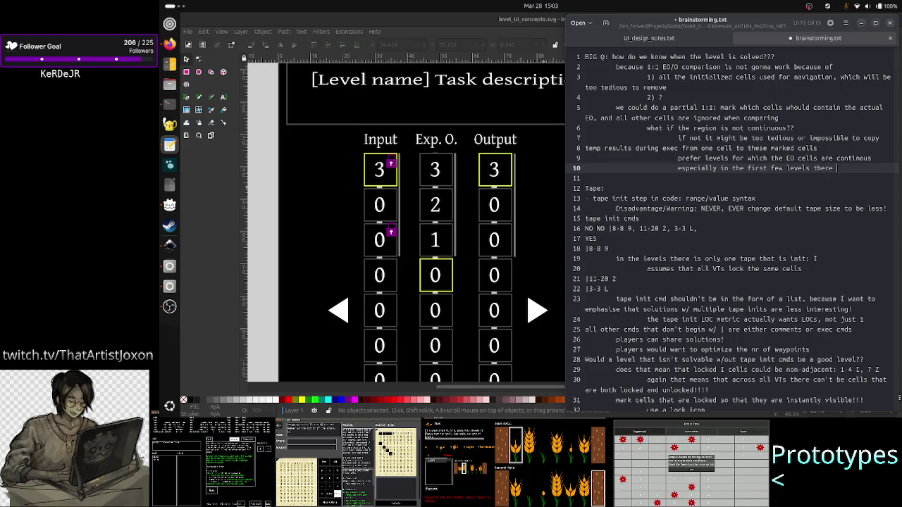
text(needs t)
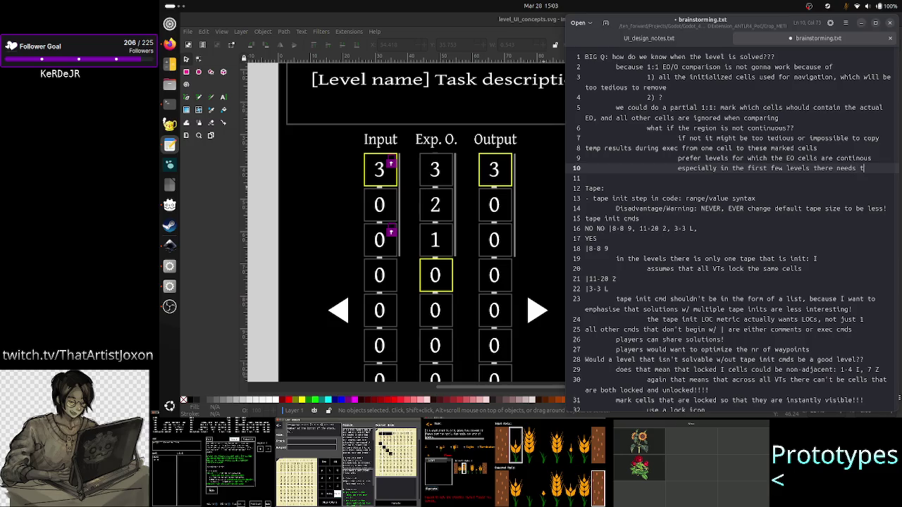
text(o exist soluti)
key(BackSpace)
key(BackSpace)
key(BackSpace)
key(BackSpace)
key(BackSpace)
text(imple solutions)
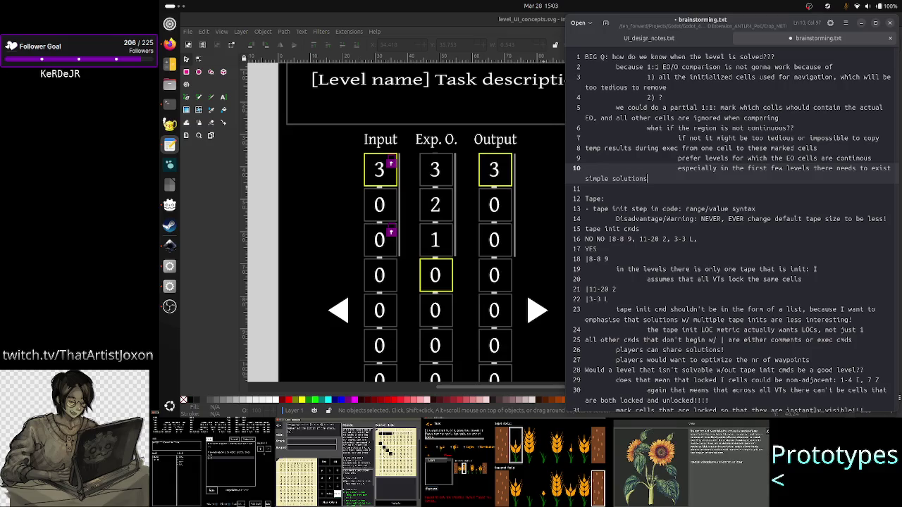
text( that )
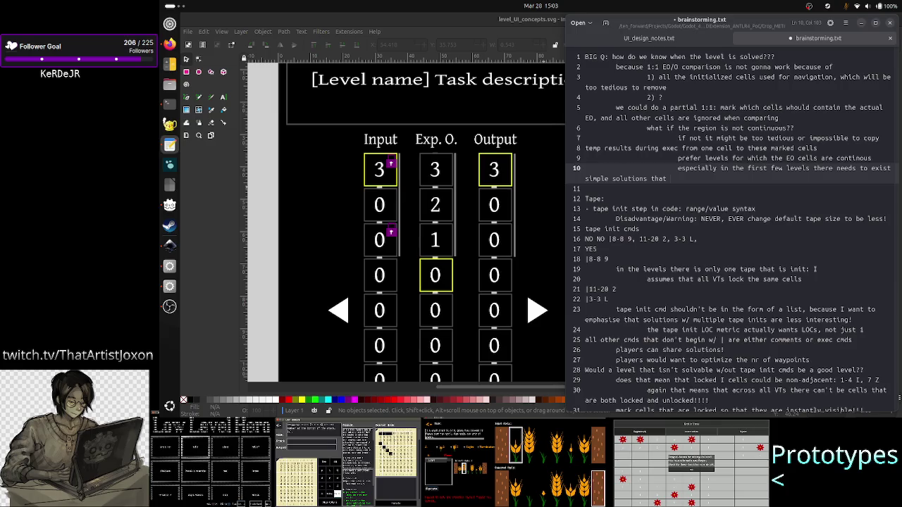
text(require no copy)
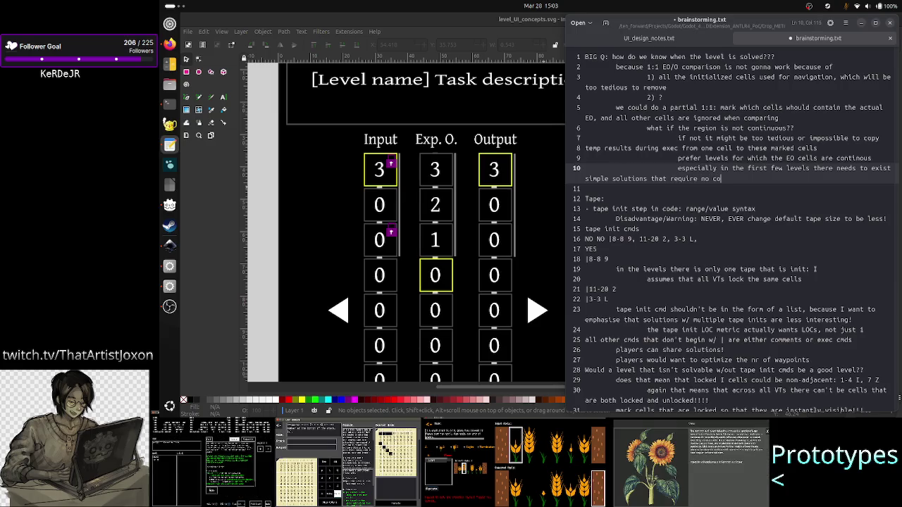
text(ing)
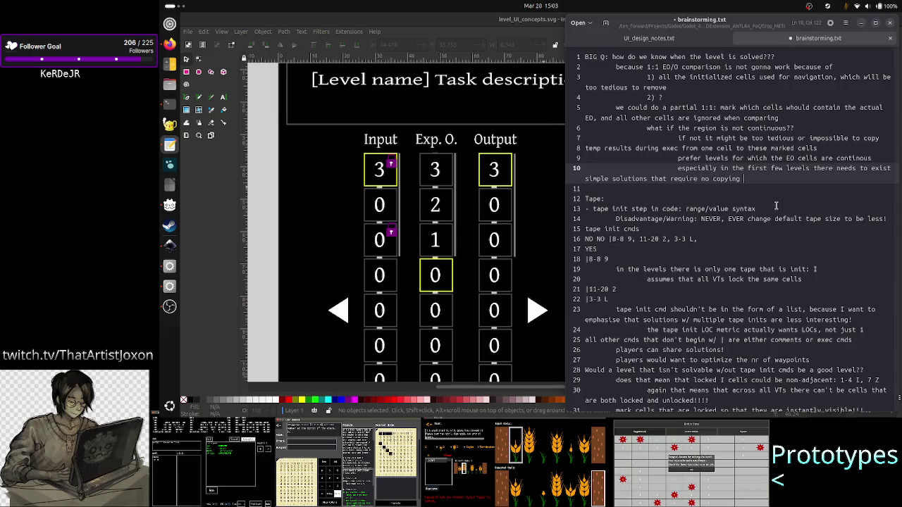
key(BackSpace)
text(.e. produce the E)
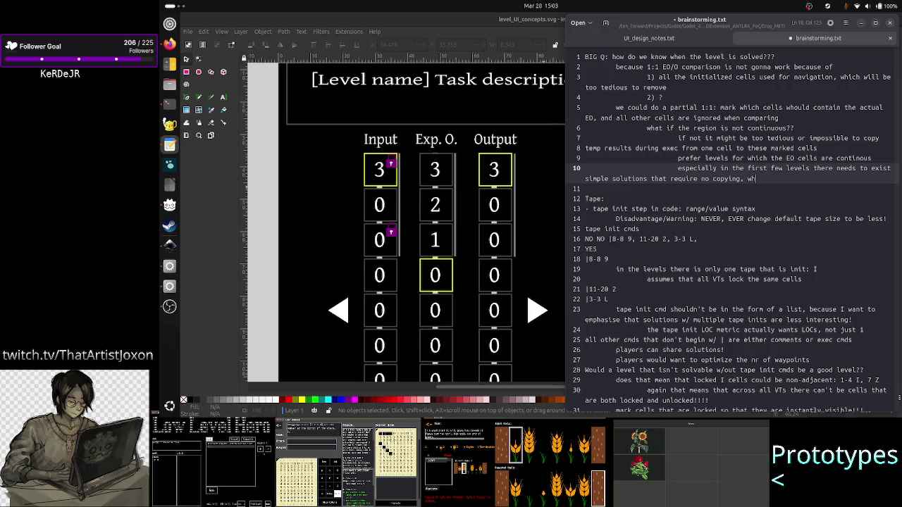
key(BackSpace)
text(.e. produce)
text(the E)
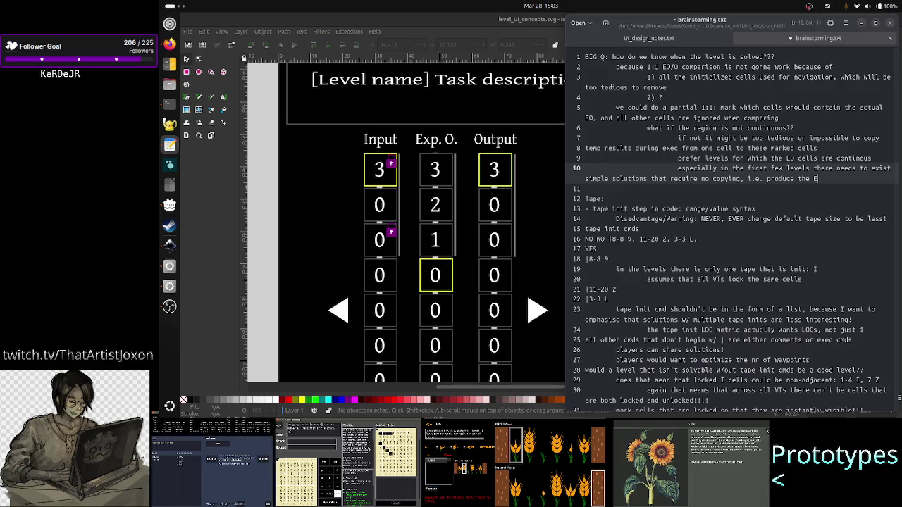
key(BackSpace)
text(real EO )
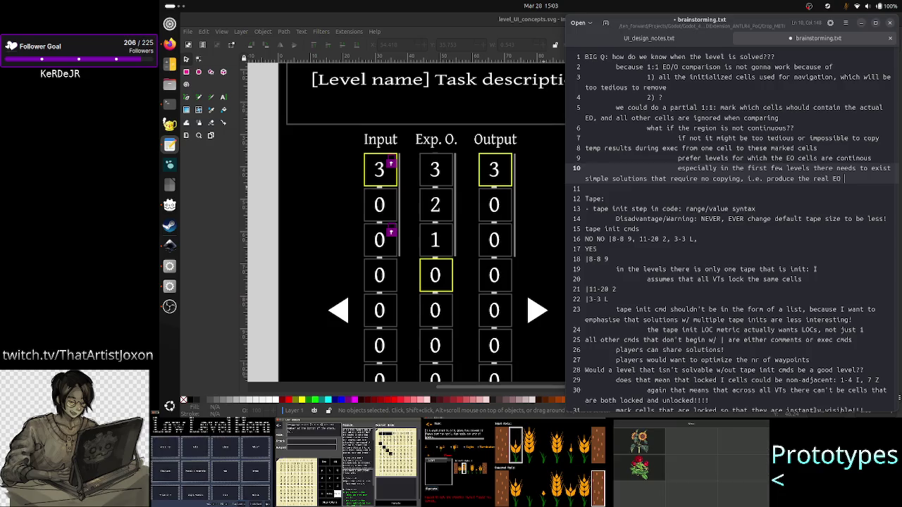
text(cells w/ eas)
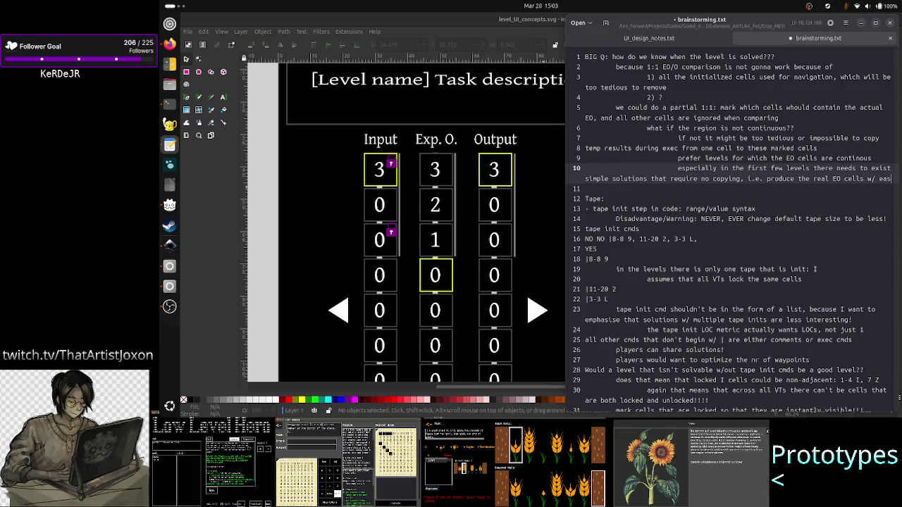
text(e)
key(ctrl+s)
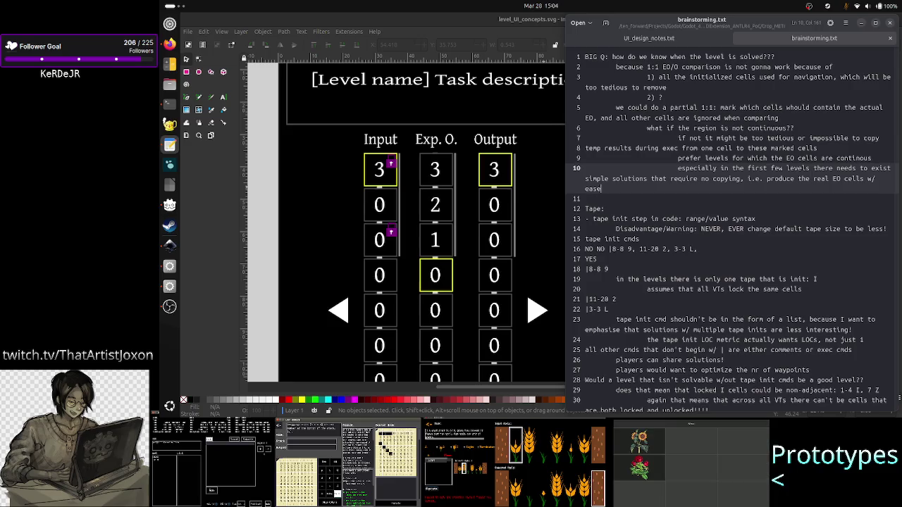
- Add unindented line 11 'since it's such a useful technique: copy should be its own level' and save
key(Return)
key(BackSpace)
key(BackSpace)
key(BackSpace)
text(ince)
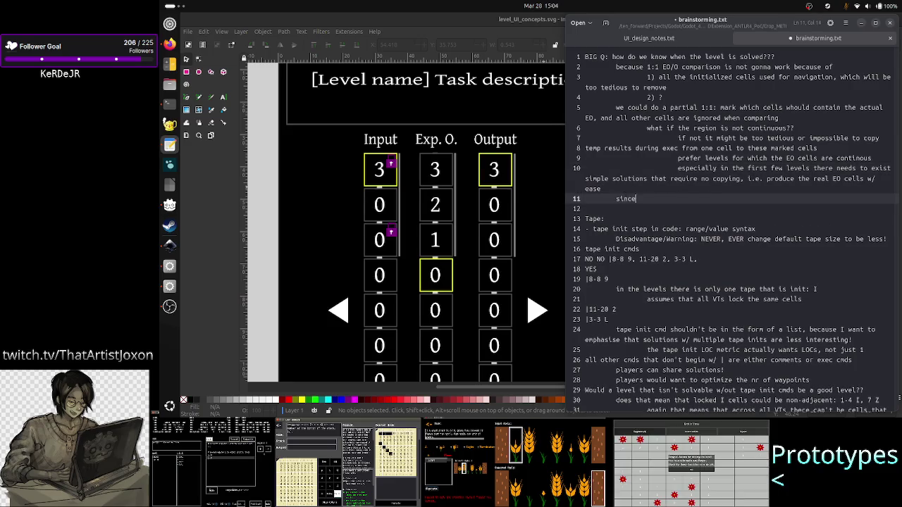
text( it's such a usefu)
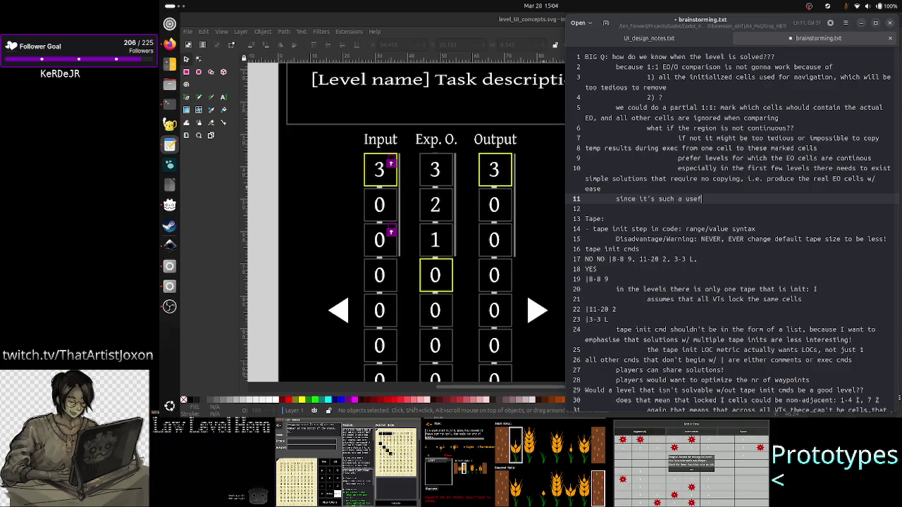
text(l tech)
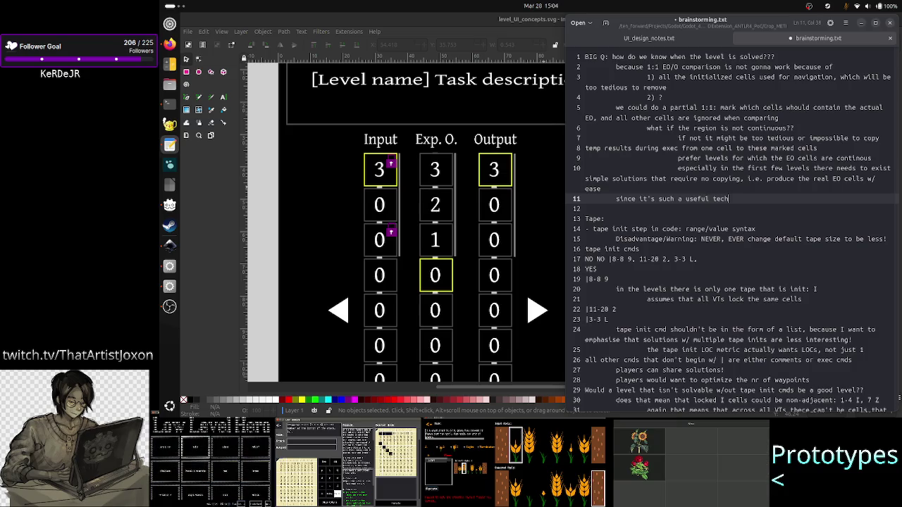
text(nique: c)
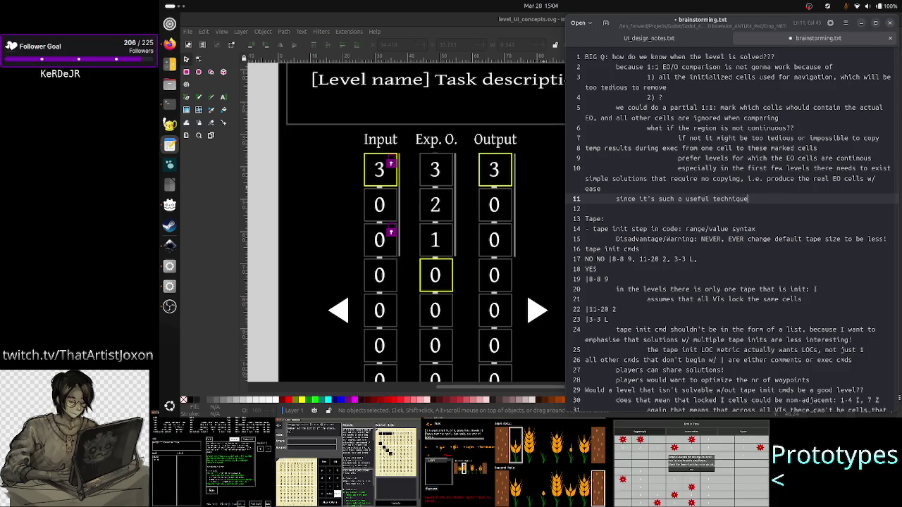
text(opy should be its)
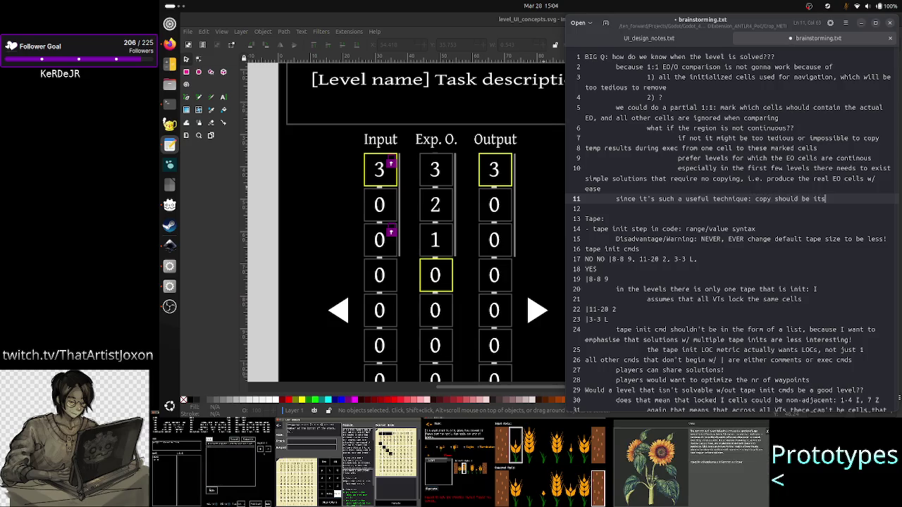
text( own level)
key(ctrl+s)
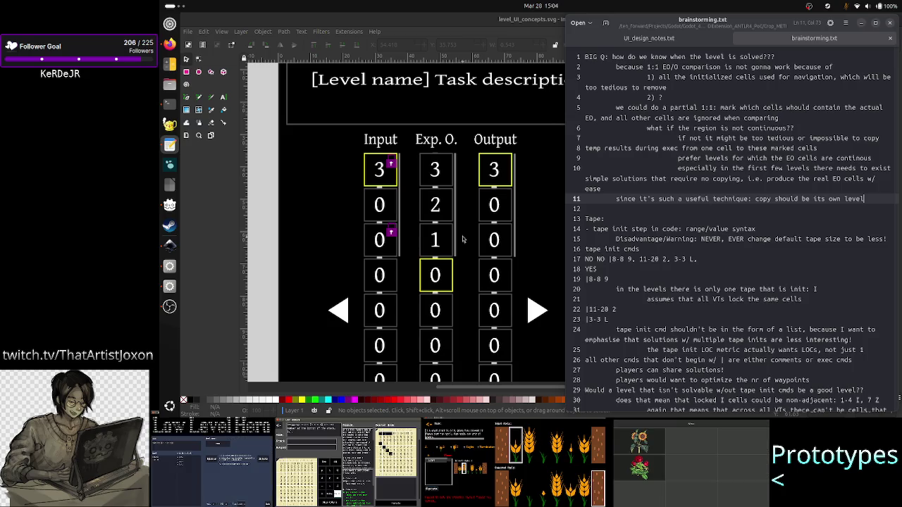
click(169, 104)
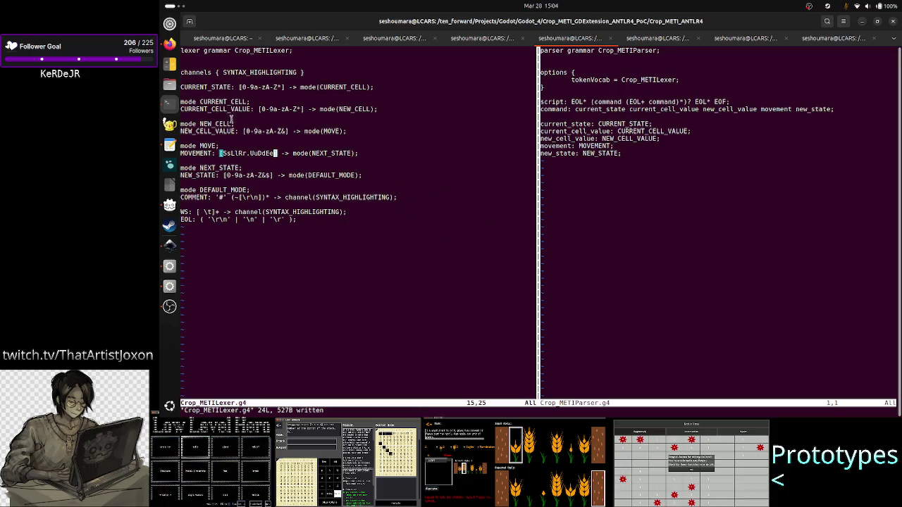
- Close Firefox's 'lock icon' search tab, then bring the notes and Inkscape mockup back to front
click(169, 44)
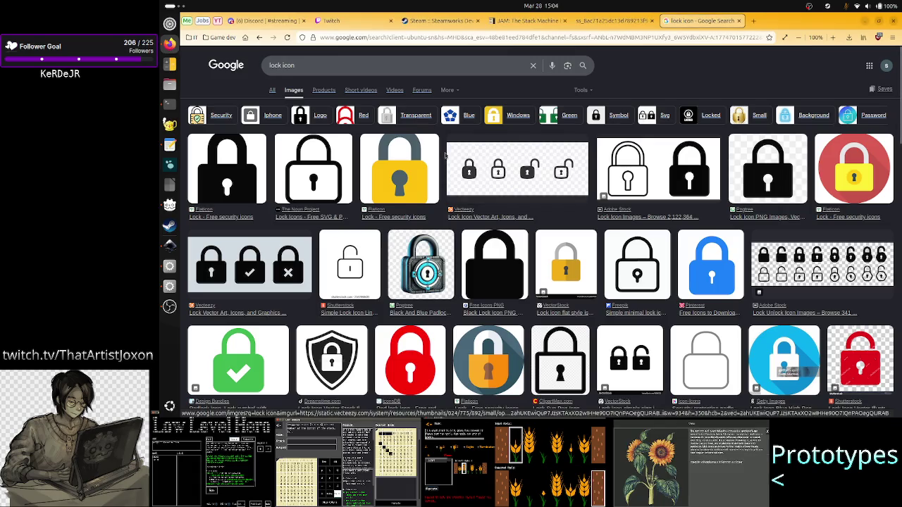
click(737, 21)
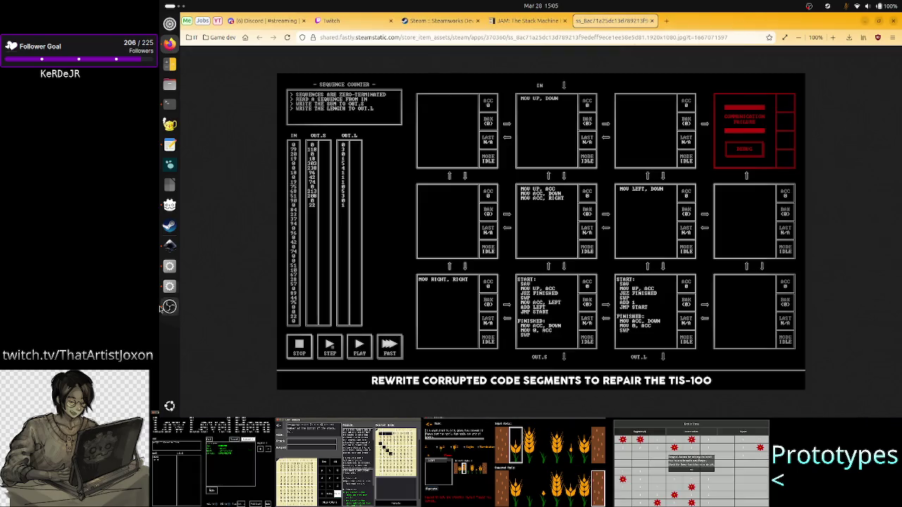
click(169, 146)
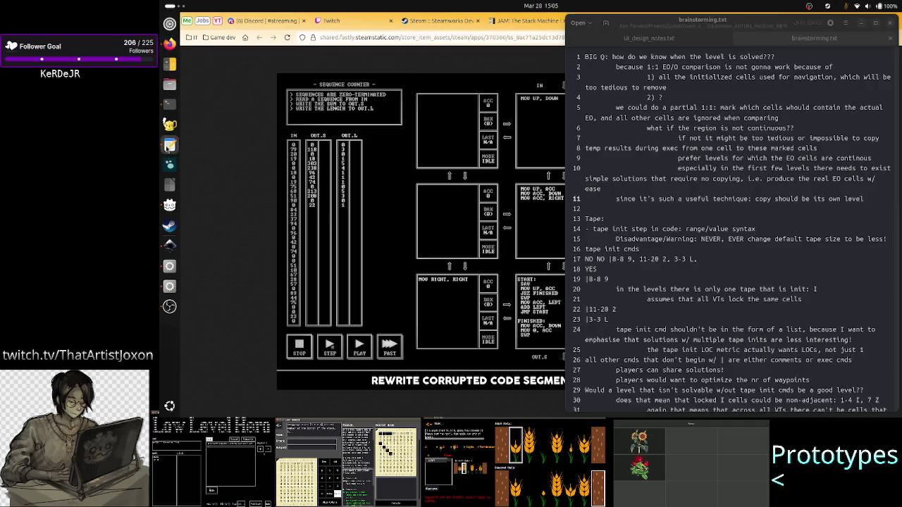
click(165, 248)
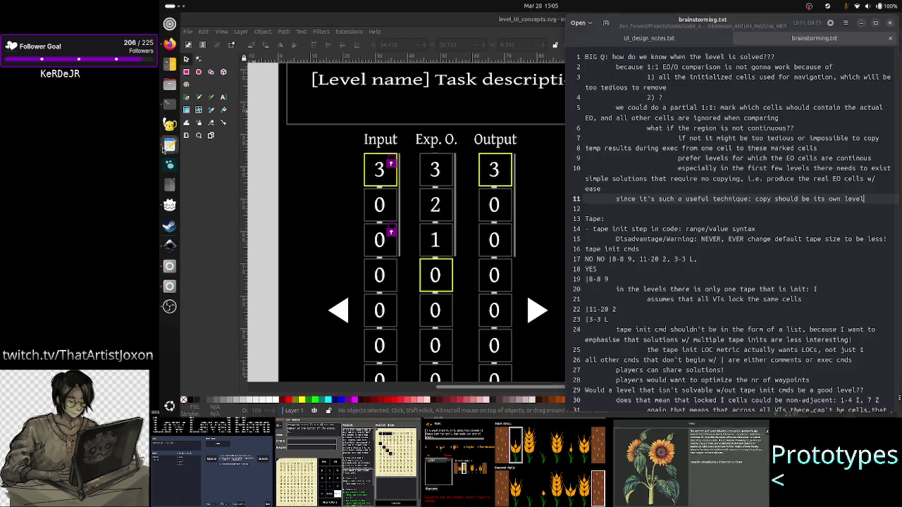
- Add an empty, unindented line 24 right after the '|3-3 L' line in brainstorming.txt
click(169, 144)
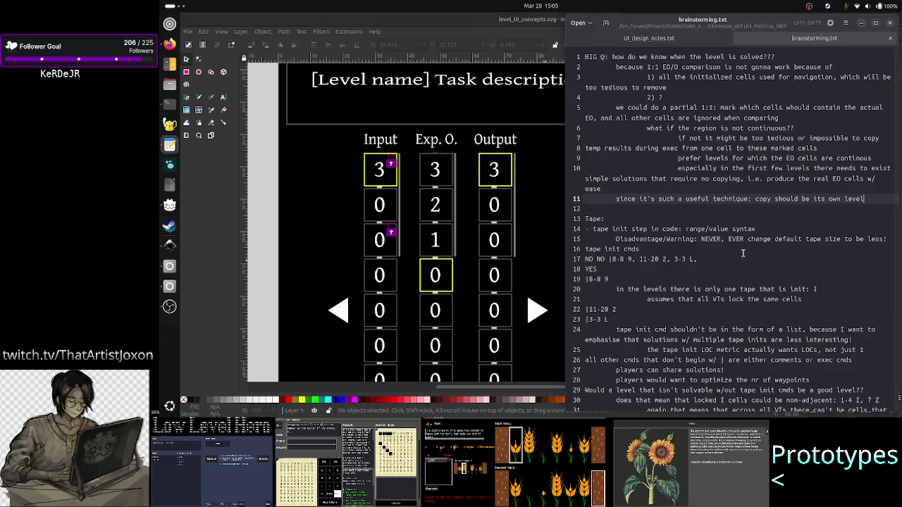
click(734, 210)
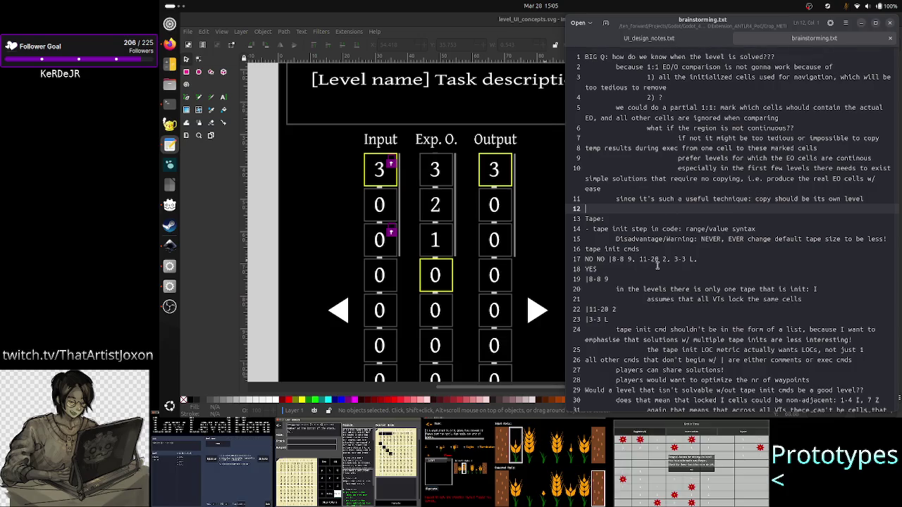
click(614, 319)
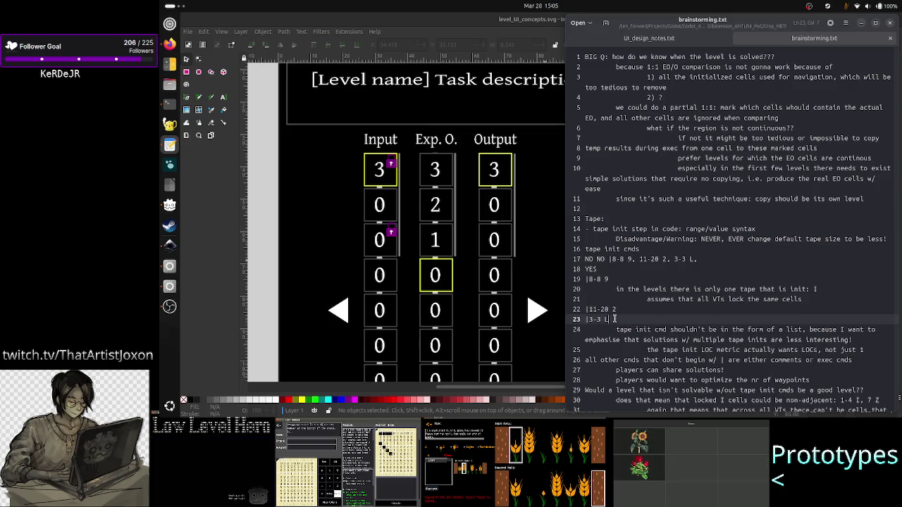
drag(614, 320, 571, 281)
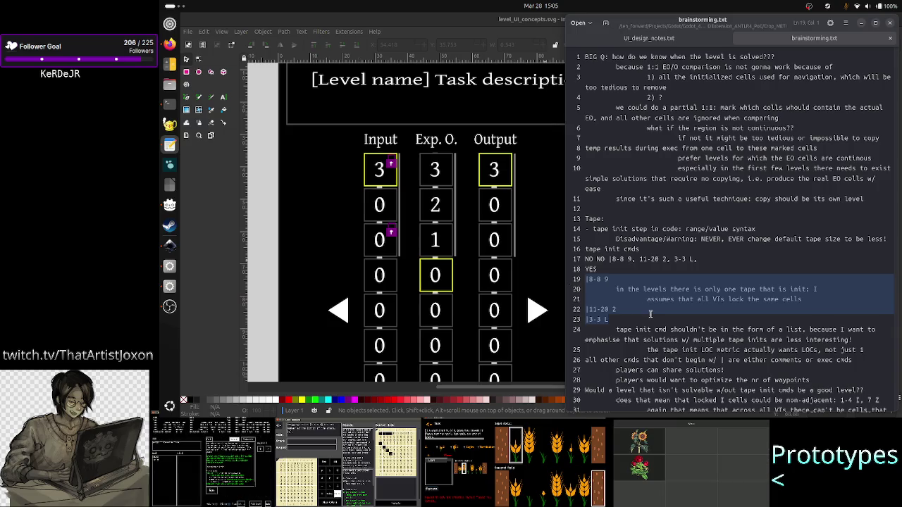
click(631, 321)
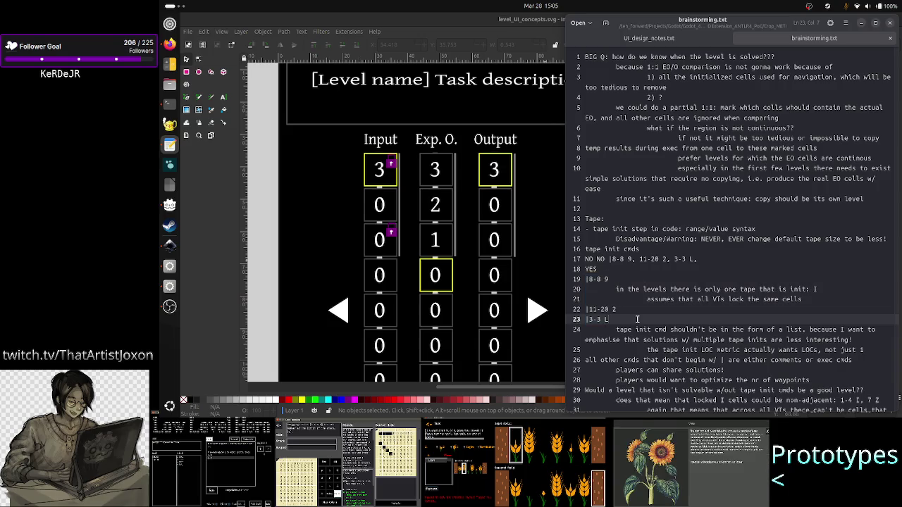
key(Return)
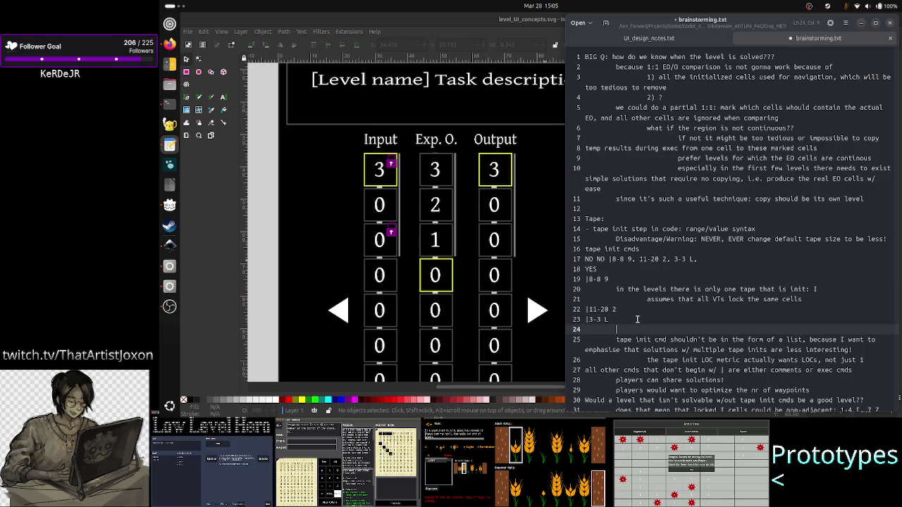
click(488, 24)
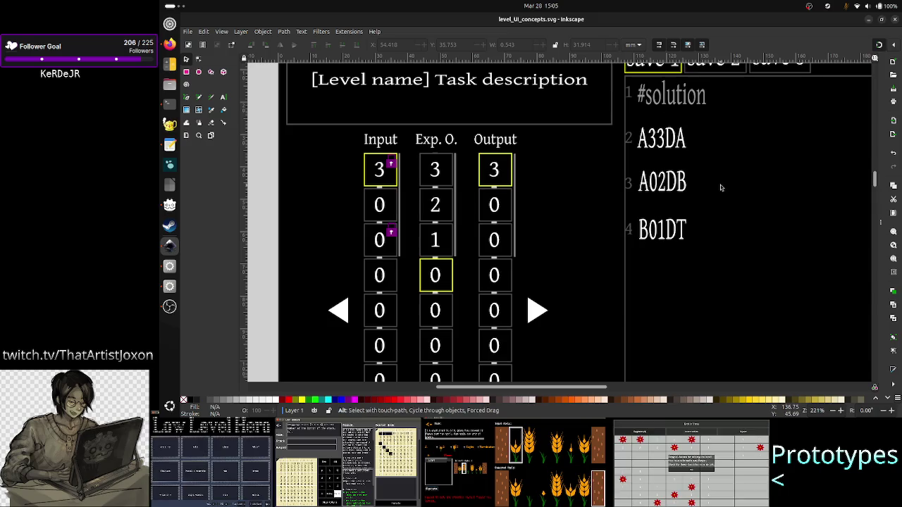
key(alt+Tab)
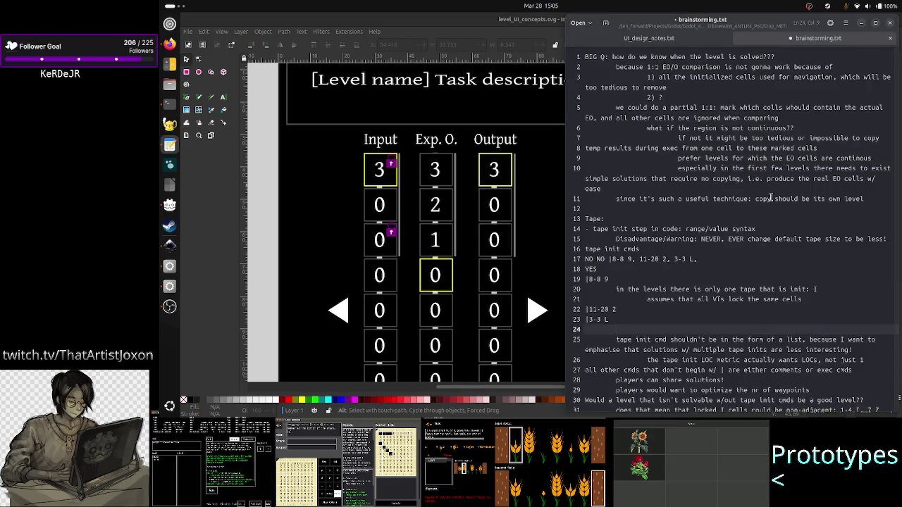
key(BackSpace)
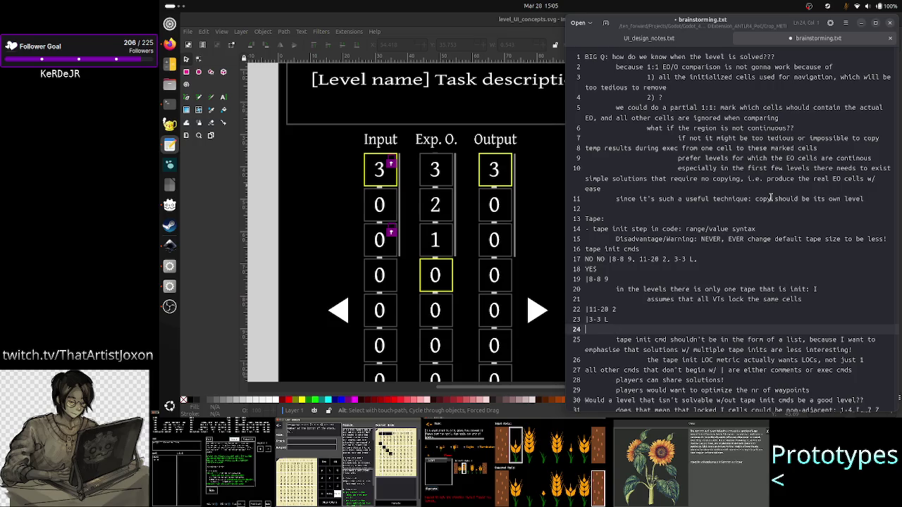
- Write on line 24 that tape init cmds come first and none follow an exec cmd, then save
text(the tape init cmds should alw)
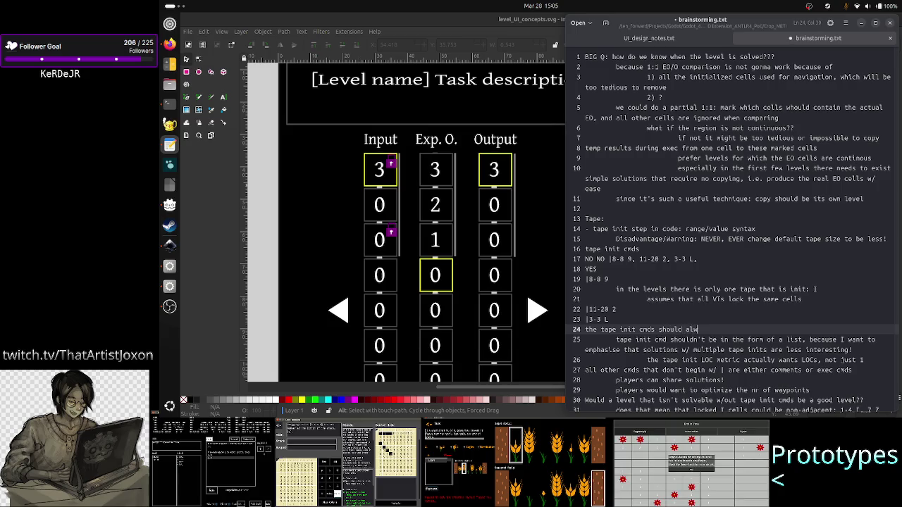
text(ays be the)
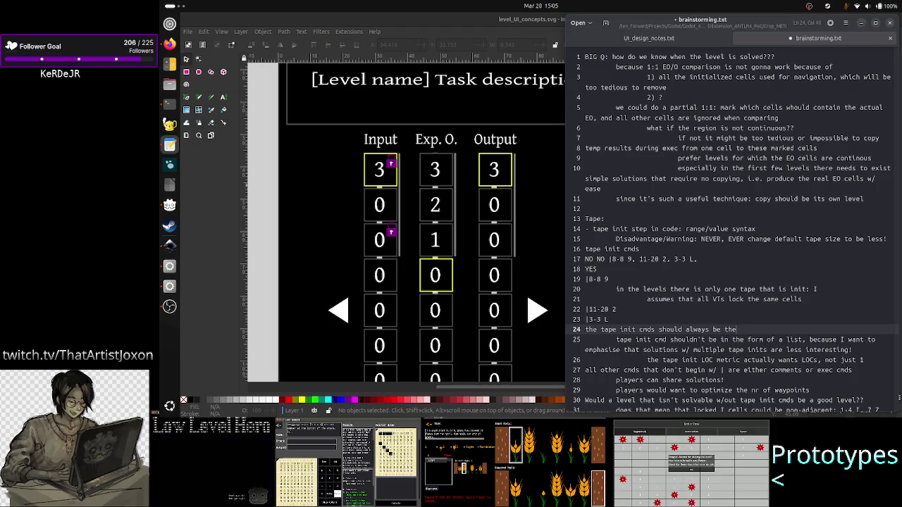
text( first ones)
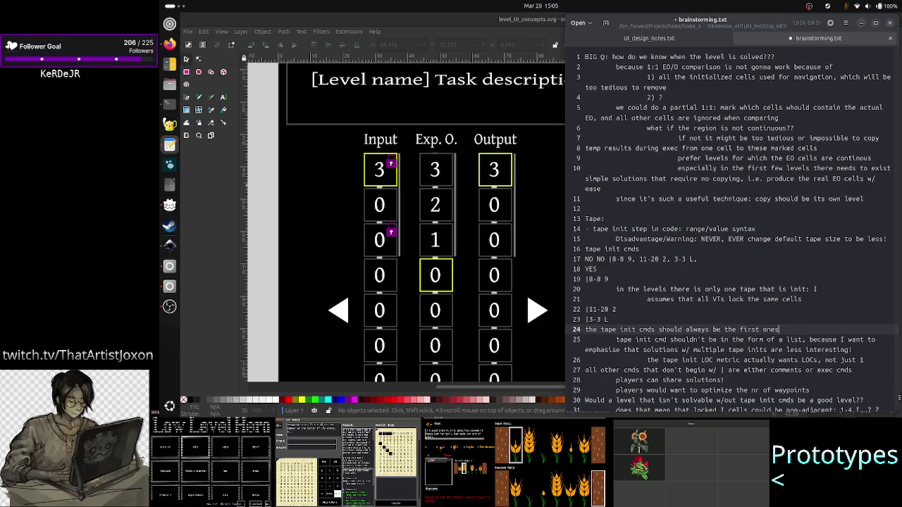
text(, )
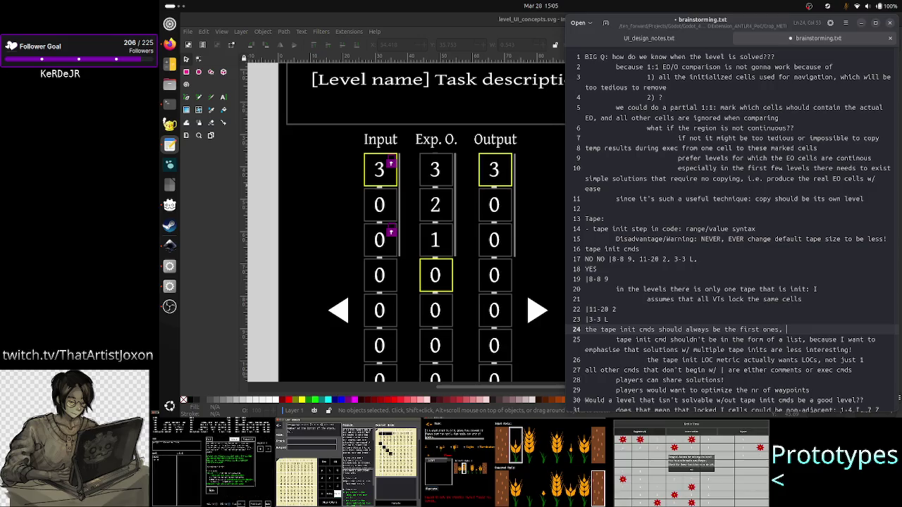
text(once exec cmd is found t)
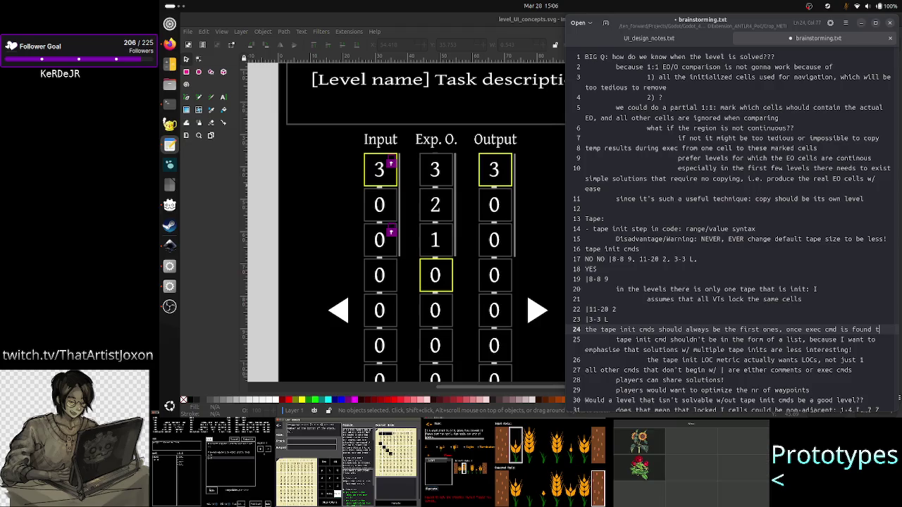
key(BackSpace)
text(no t)
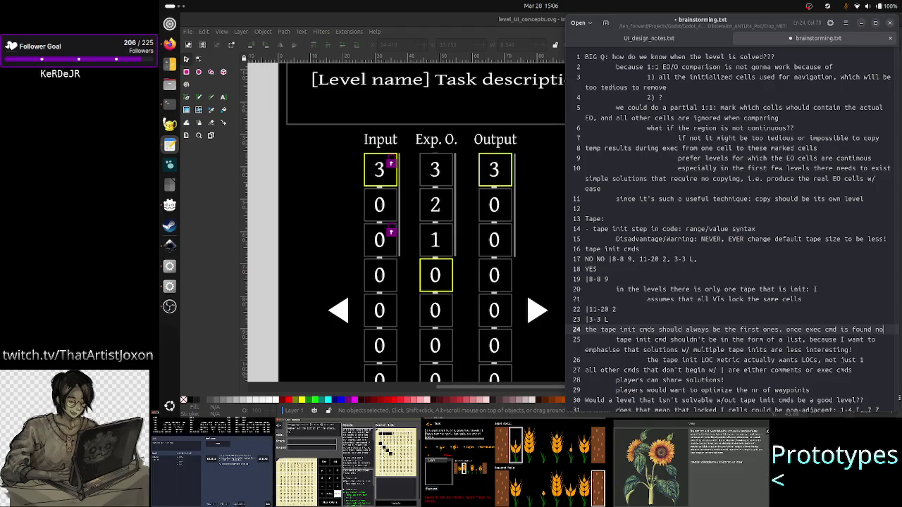
text(ape init cm)
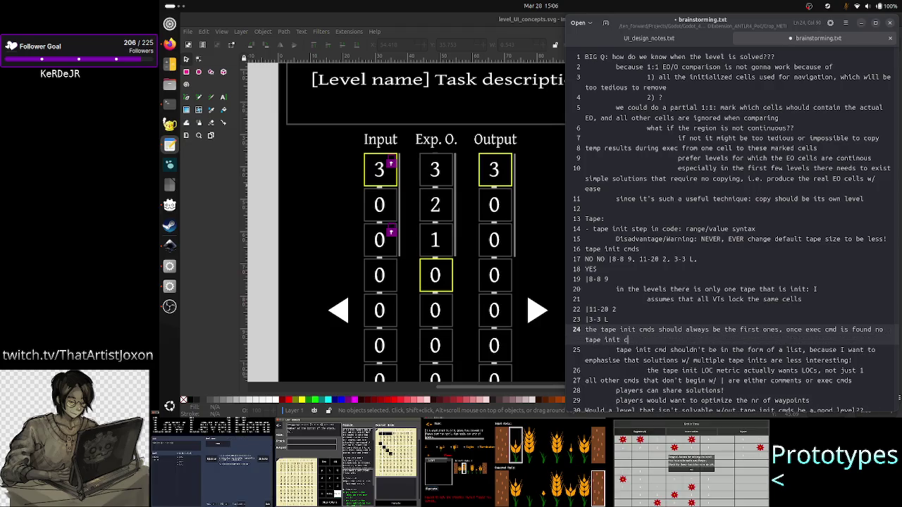
text(ds can be )
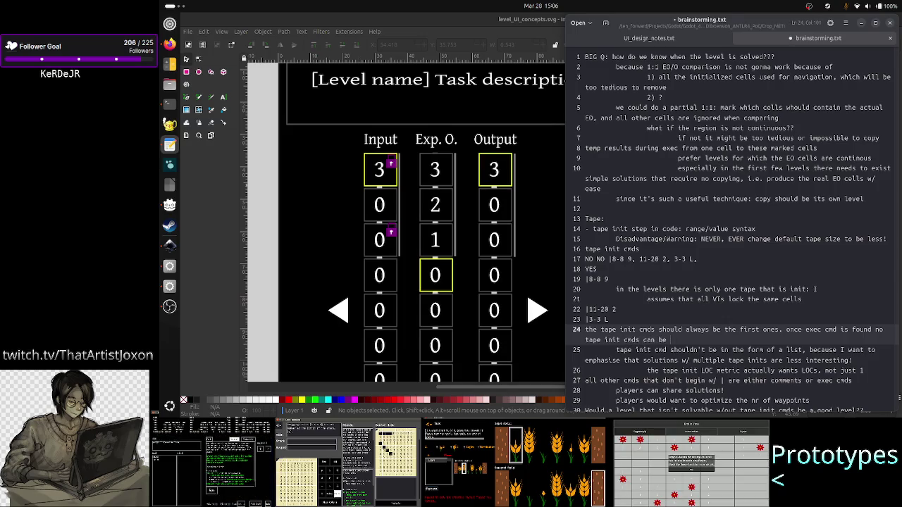
text(added)
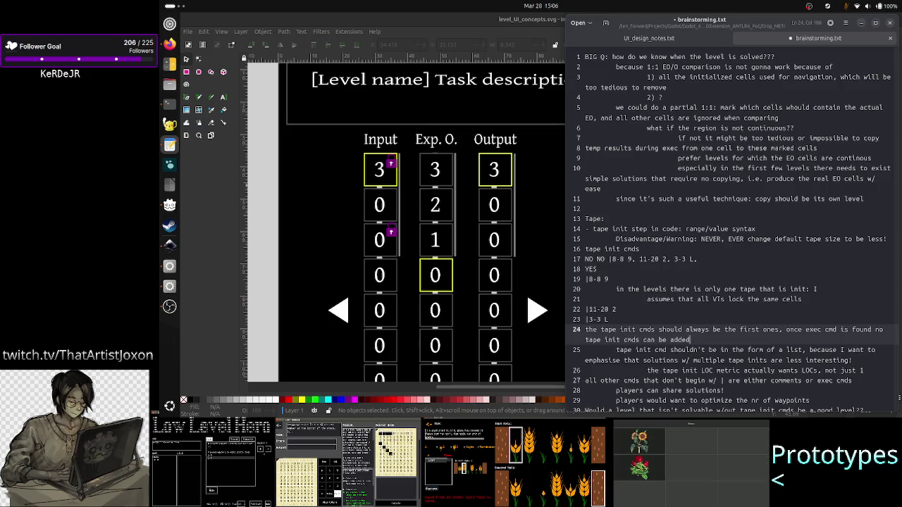
click(693, 329)
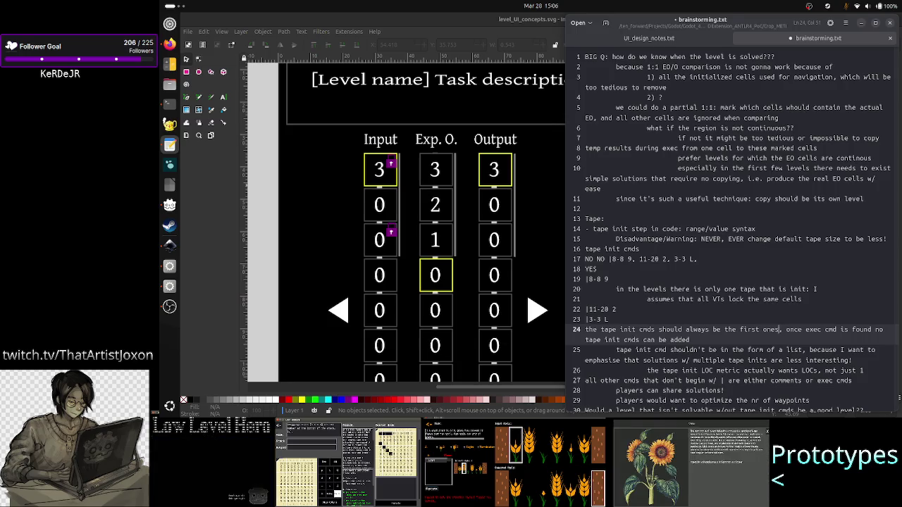
click(690, 339)
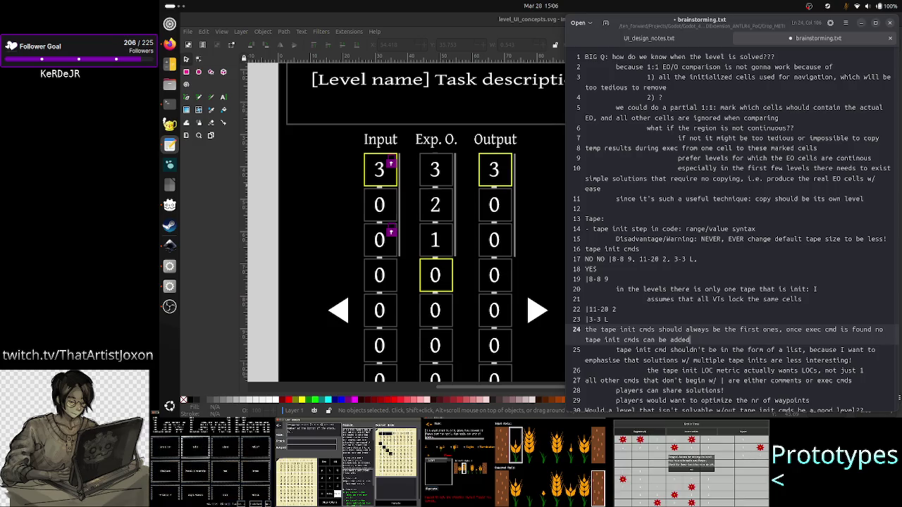
key(ctrl+s)
click(423, 21)
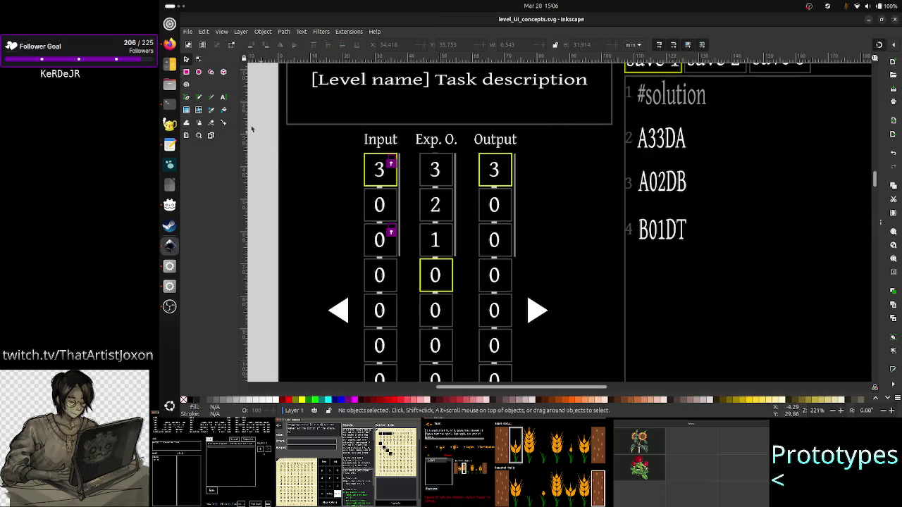
- Ungroup the save 1–3 tabs and solution code listing into four separate objects
click(223, 98)
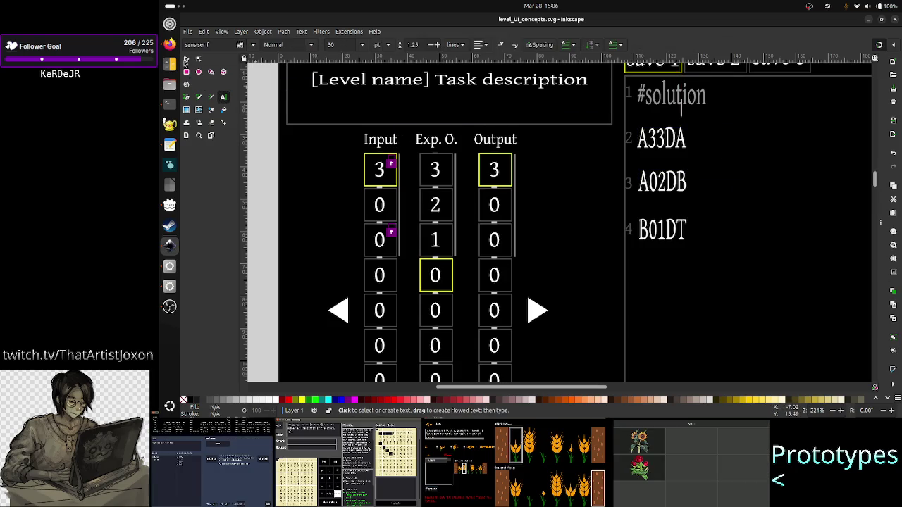
click(185, 59)
click(680, 184)
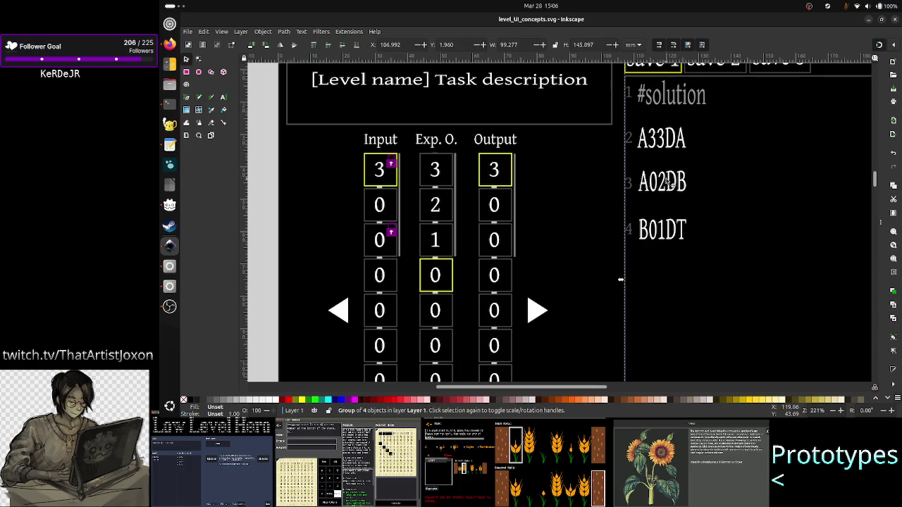
scroll(682, 181, up, 3)
scroll(682, 181, down, 1)
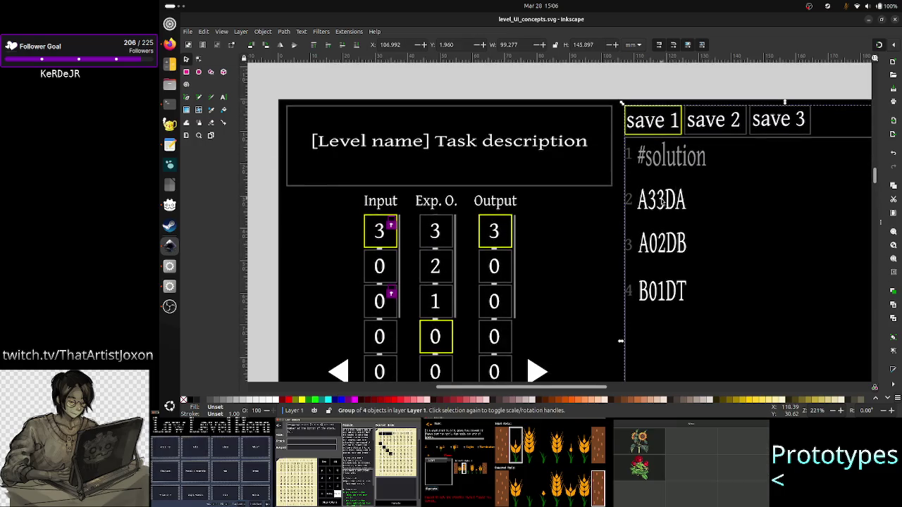
right_click(662, 199)
click(684, 326)
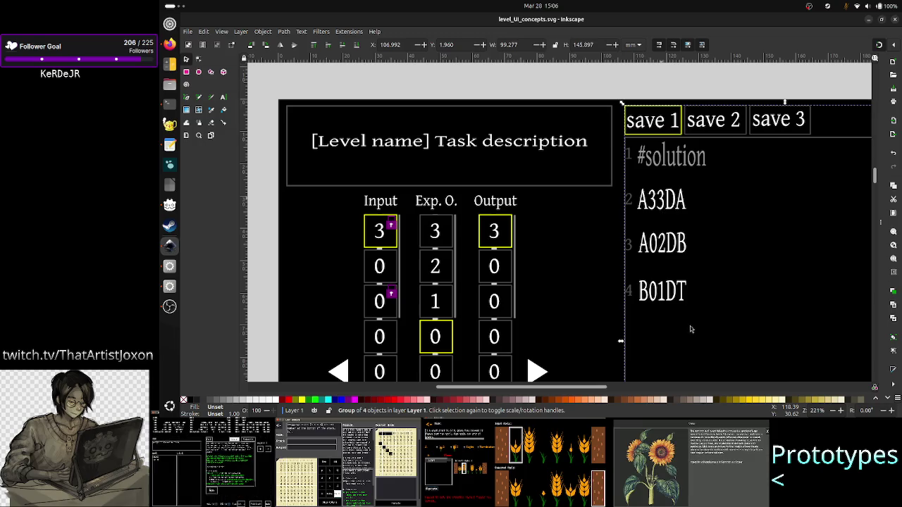
click(660, 201)
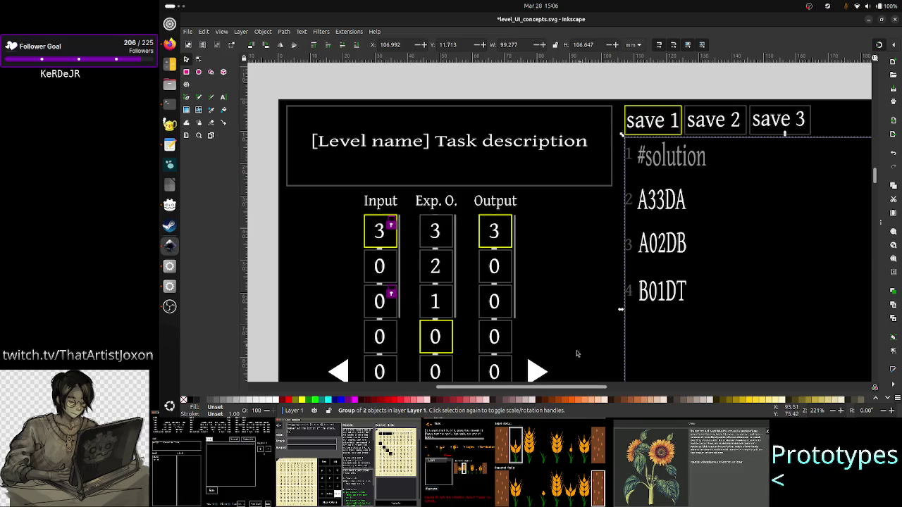
drag(564, 388, 631, 388)
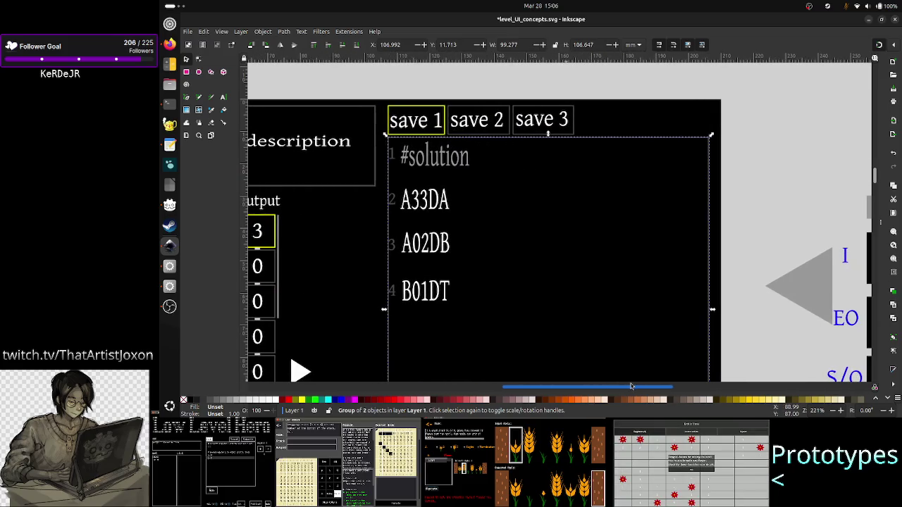
scroll(621, 298, down, 5)
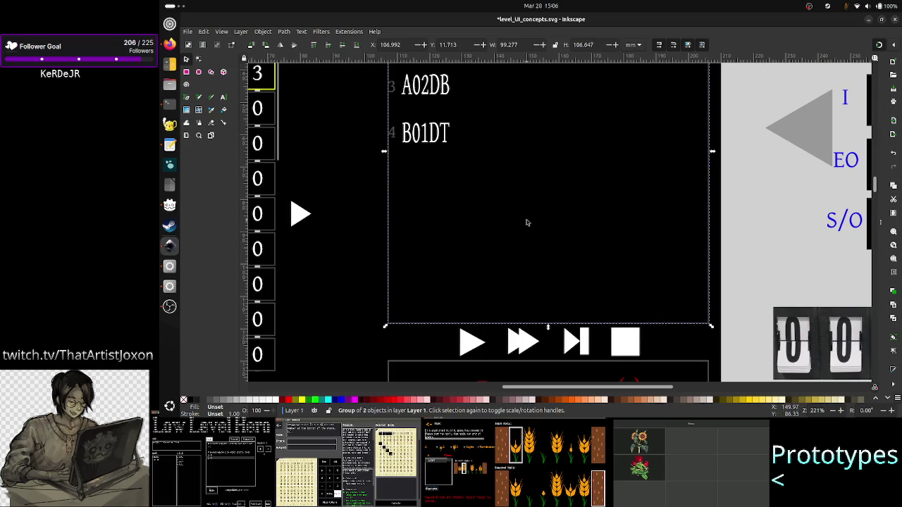
key(Escape)
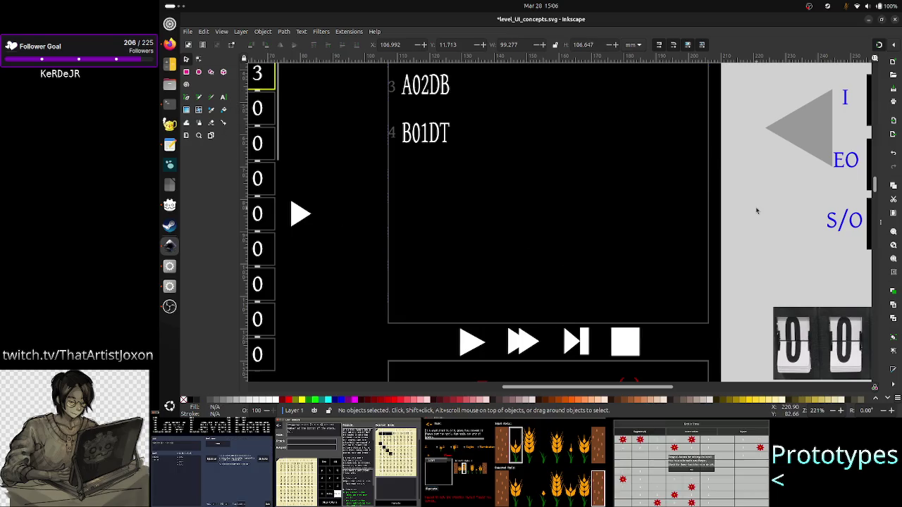
click(222, 97)
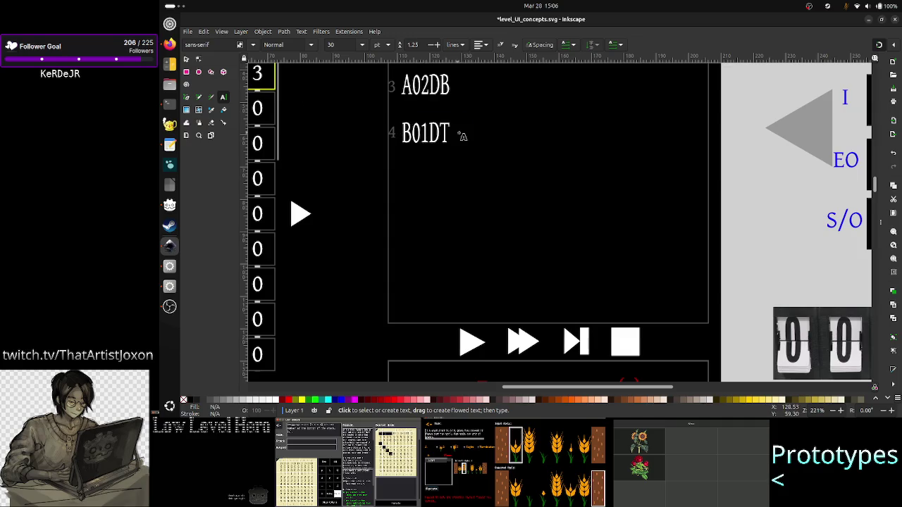
click(441, 135)
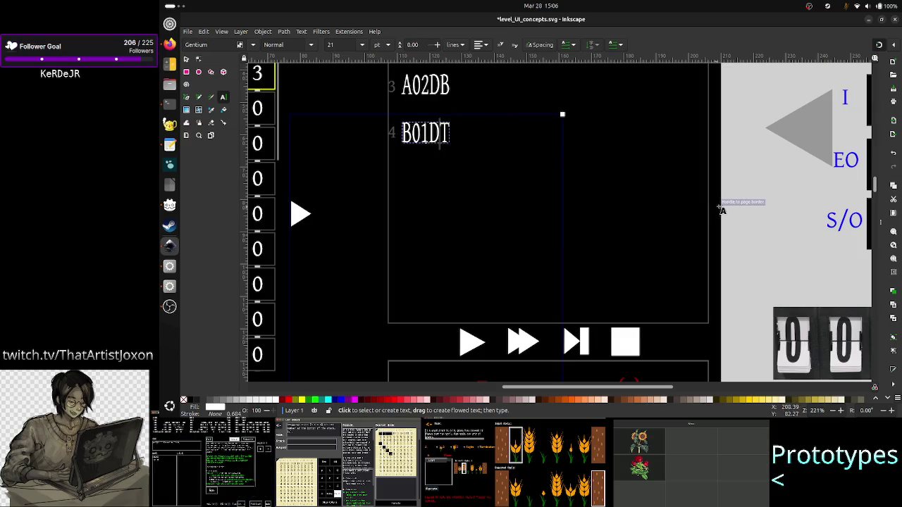
click(442, 85)
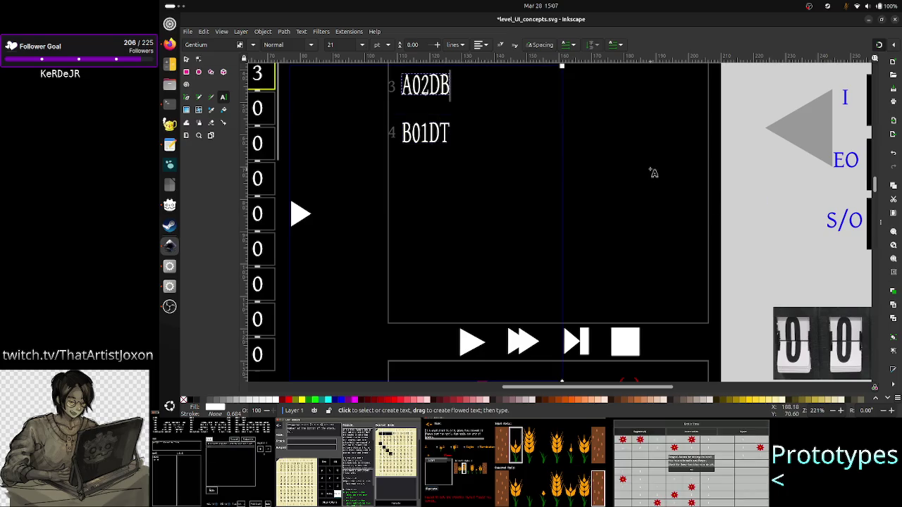
scroll(875, 192, up, 8)
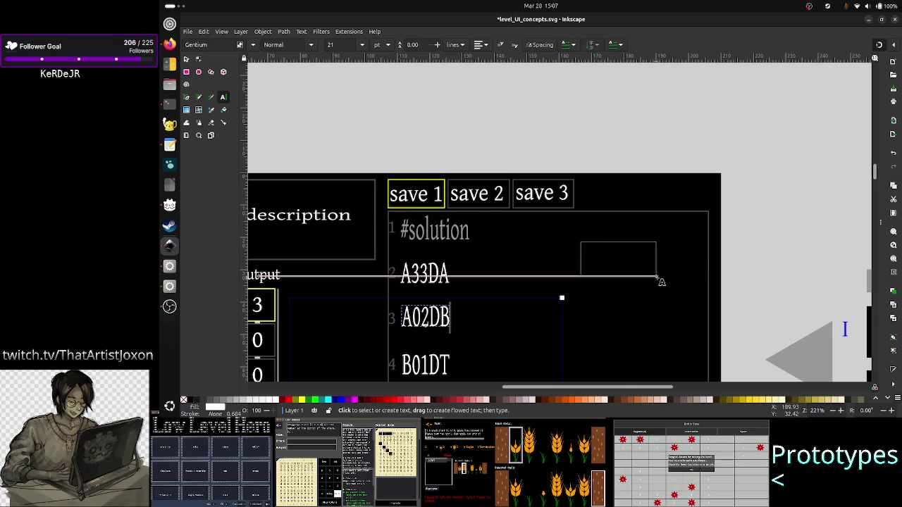
- Draw a small flowed-text frame right of the A33DA line reading '12 4'
drag(619, 265, 663, 281)
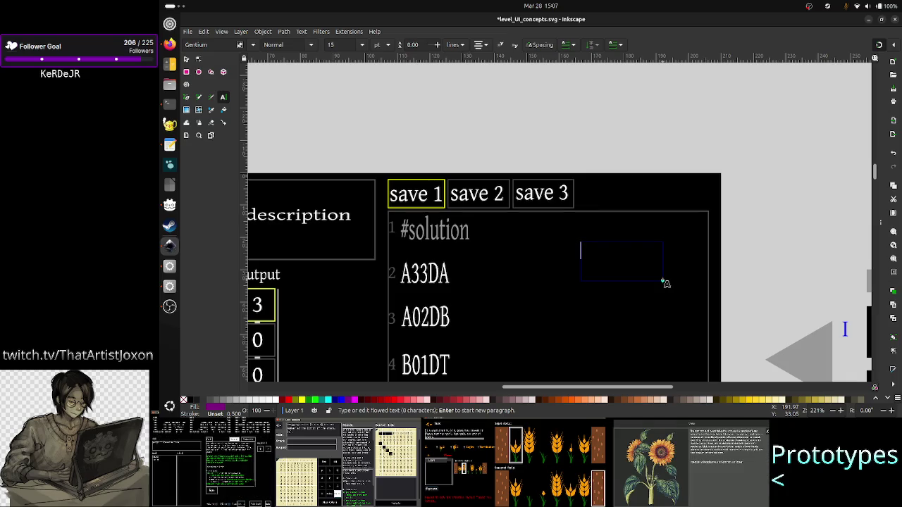
text(l)
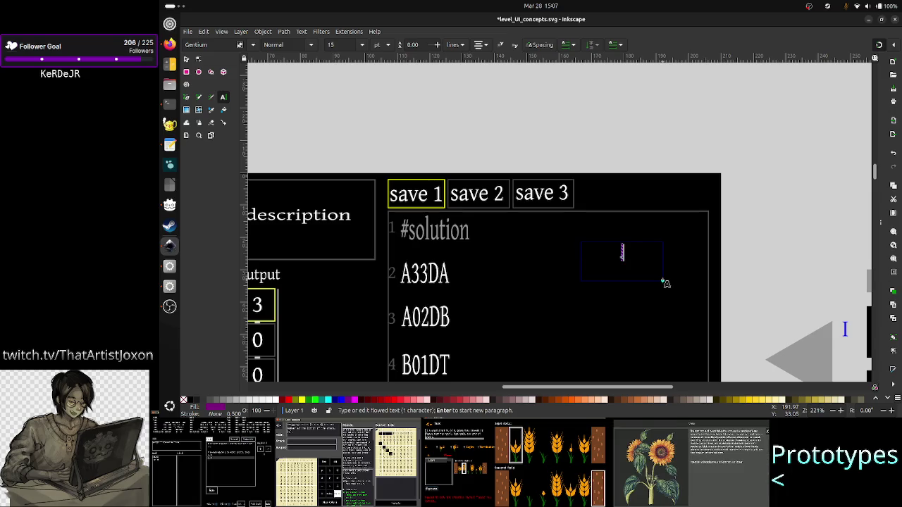
text(.)
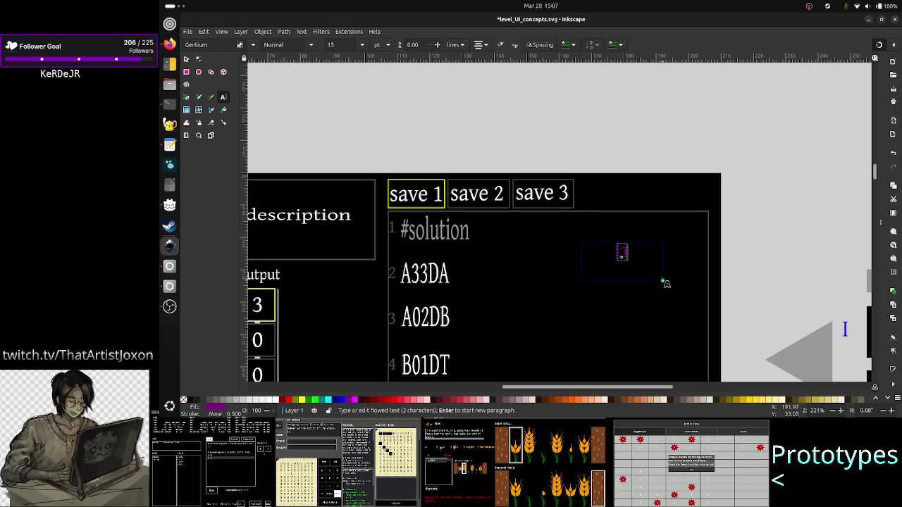
text(3)
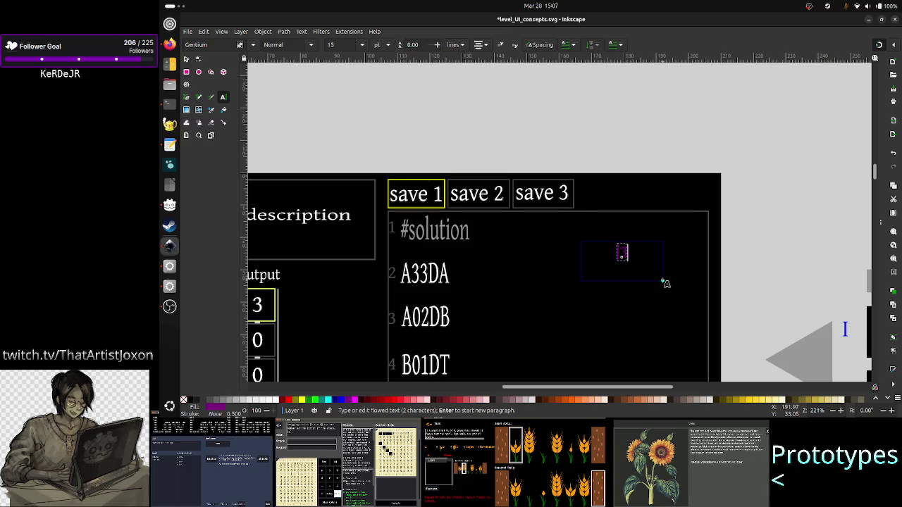
key(ctrl+a)
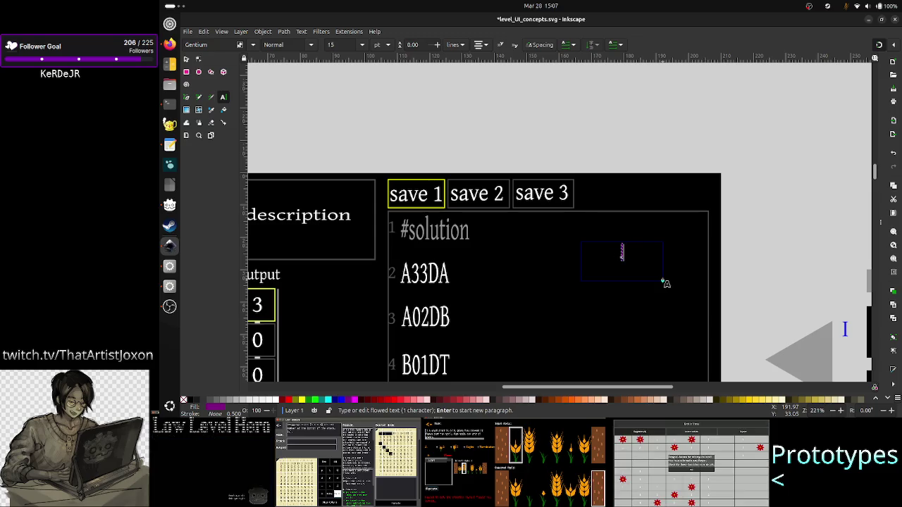
text(1.2 4)
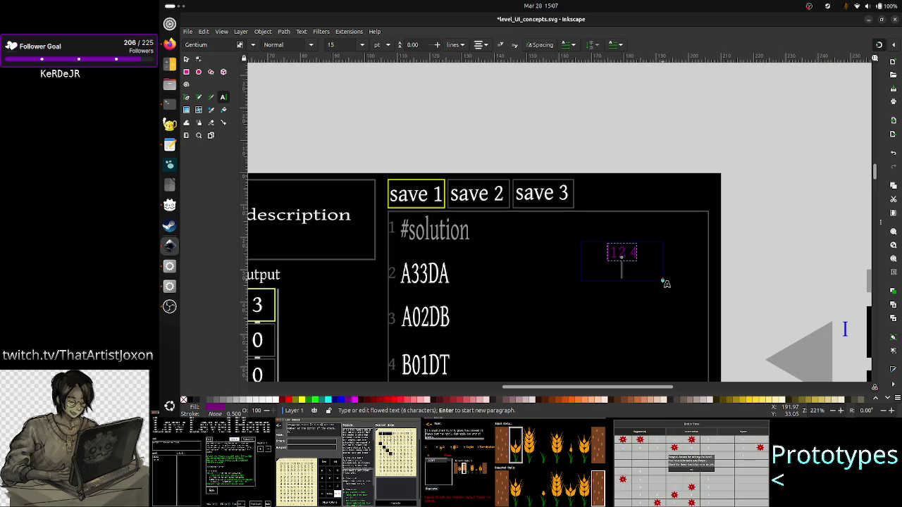
key(Return)
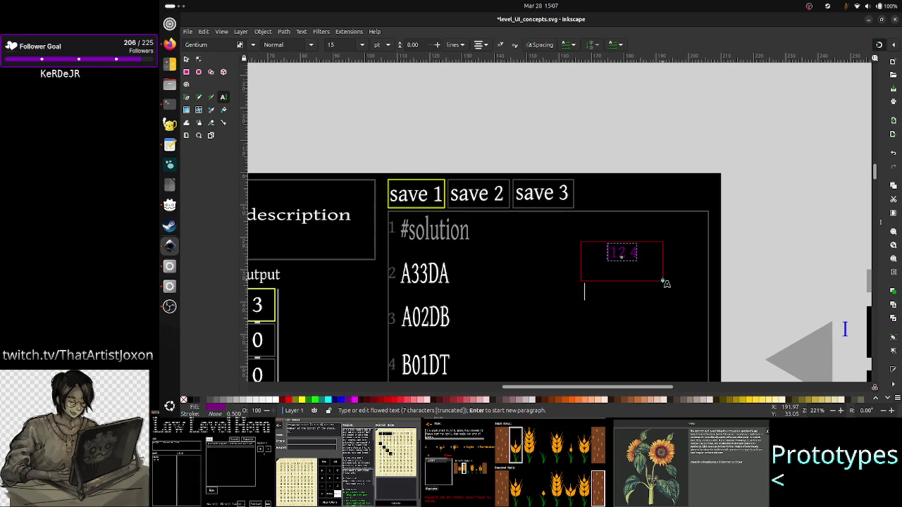
key(BackSpace)
key(BackSpace)
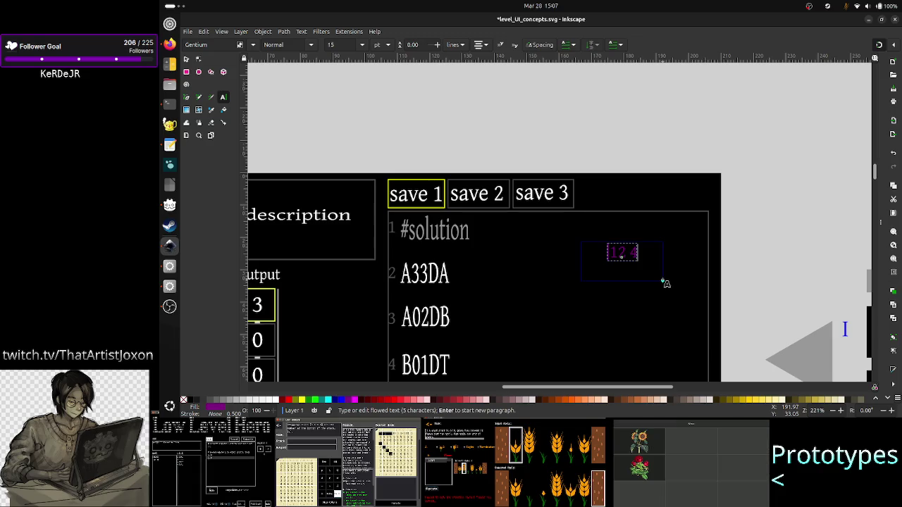
key(Escape)
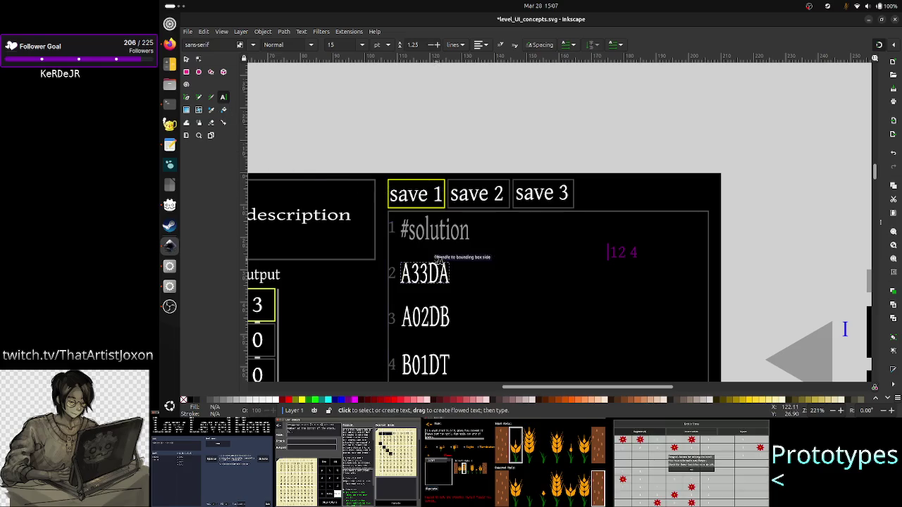
click(632, 255)
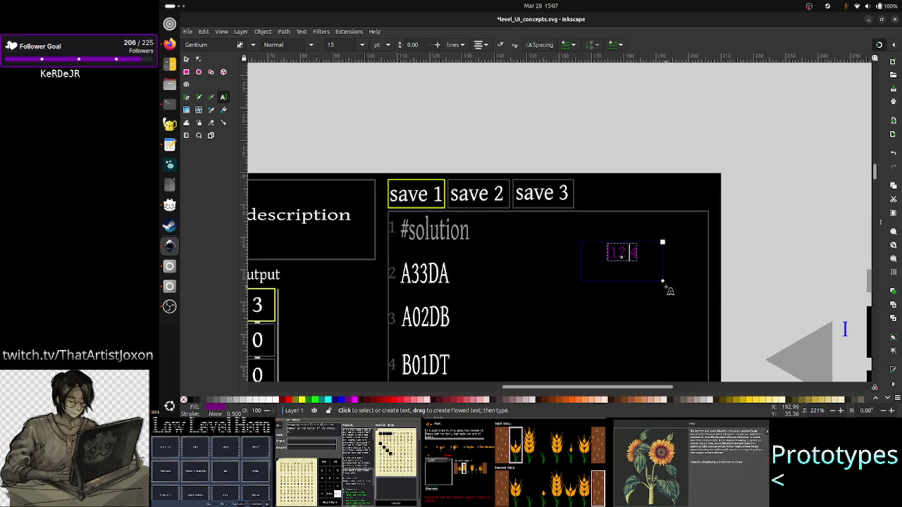
- Enlarge the '12 4' note's text frame downward, undoing an accidental stretch
drag(662, 281, 691, 326)
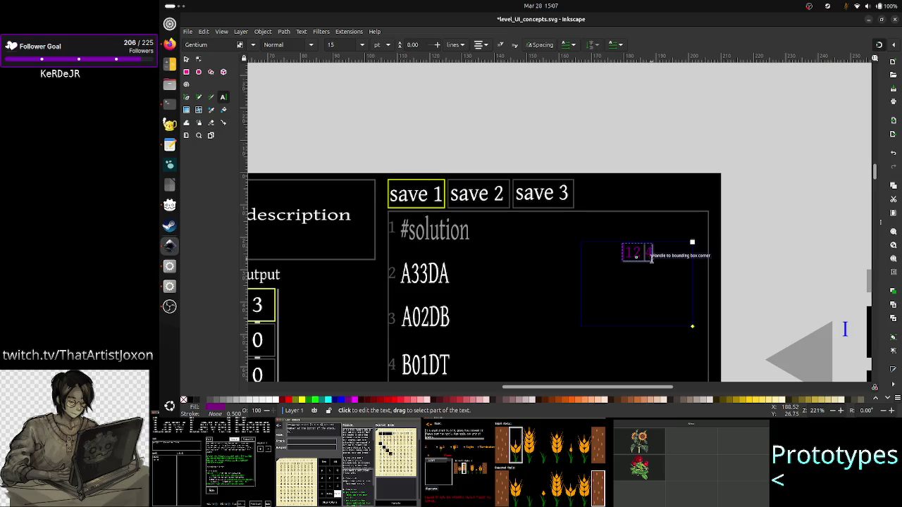
drag(652, 261, 671, 306)
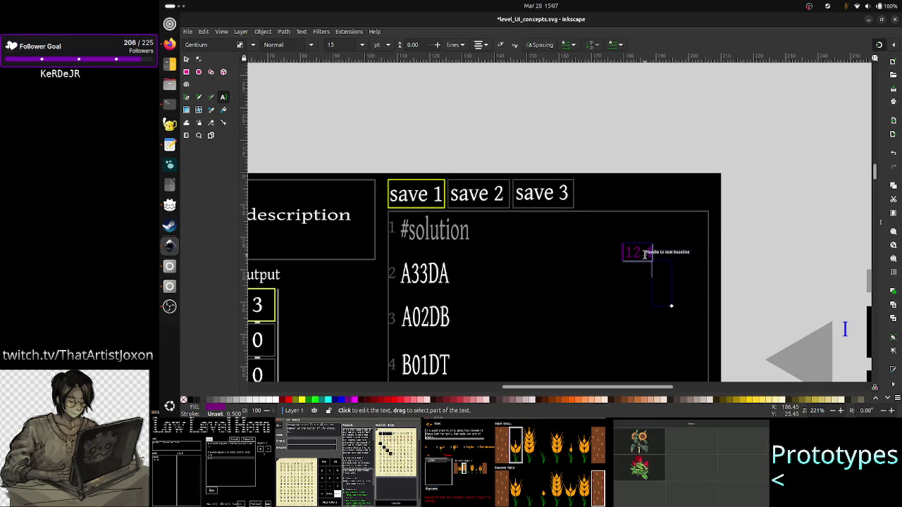
key(Escape)
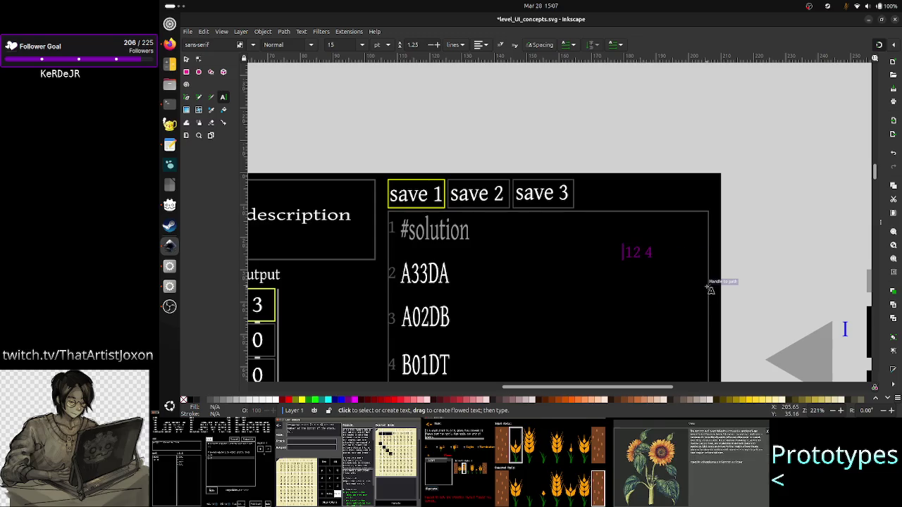
click(187, 60)
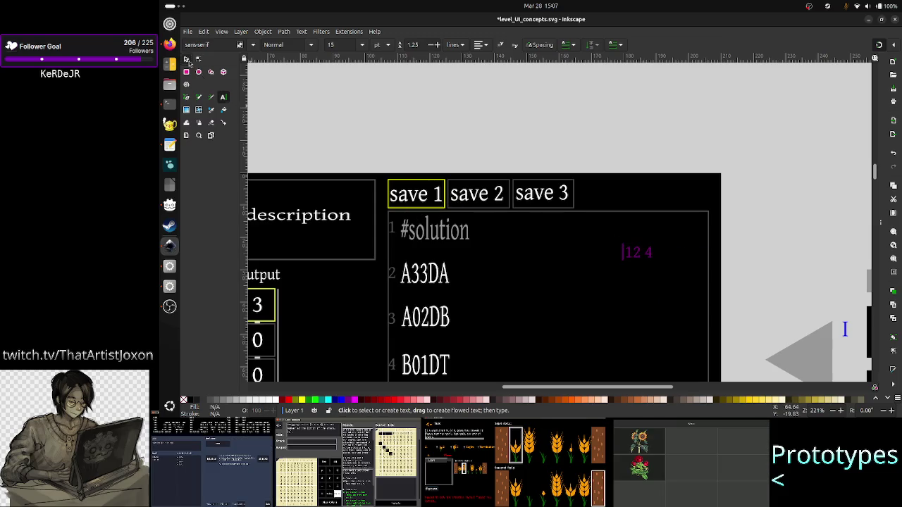
click(636, 260)
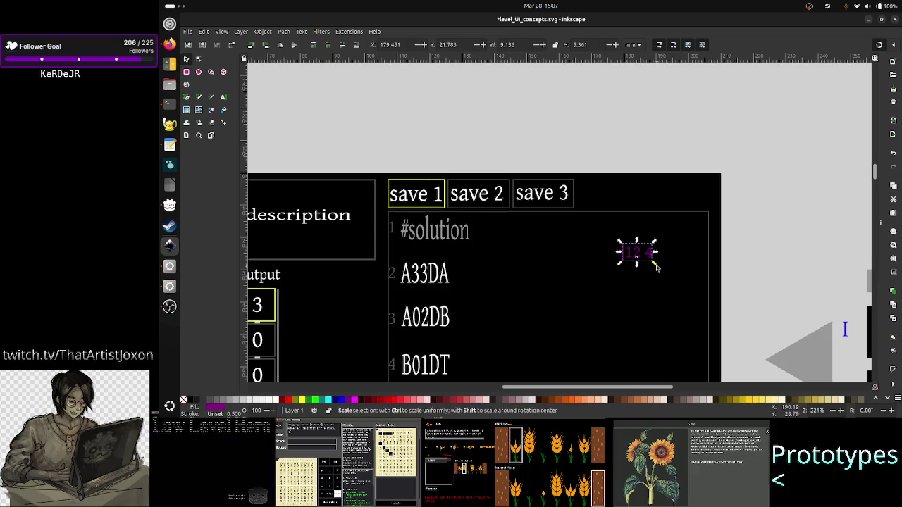
mouse_move(655, 266)
mouse_down()
mouse_move(704, 275)
mouse_move(646, 261)
mouse_move(676, 268)
mouse_up()
click(638, 254)
key(ctrl+z)
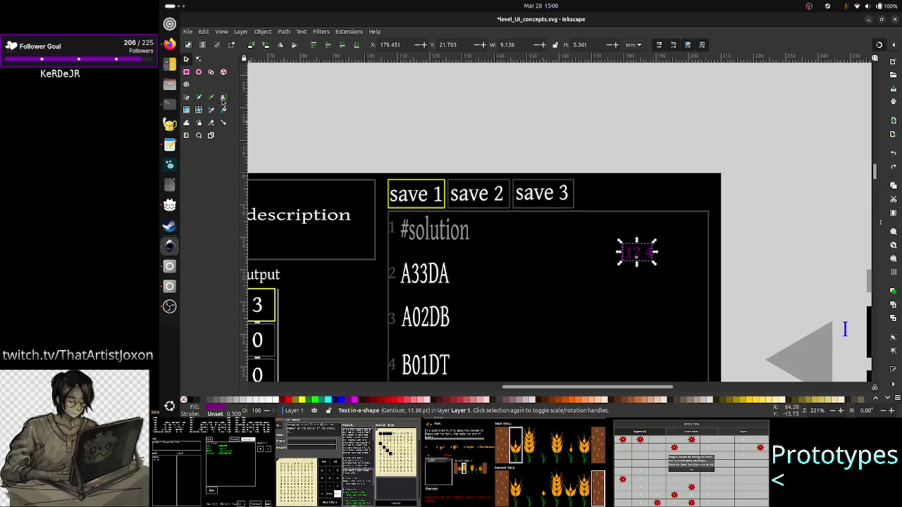
click(223, 98)
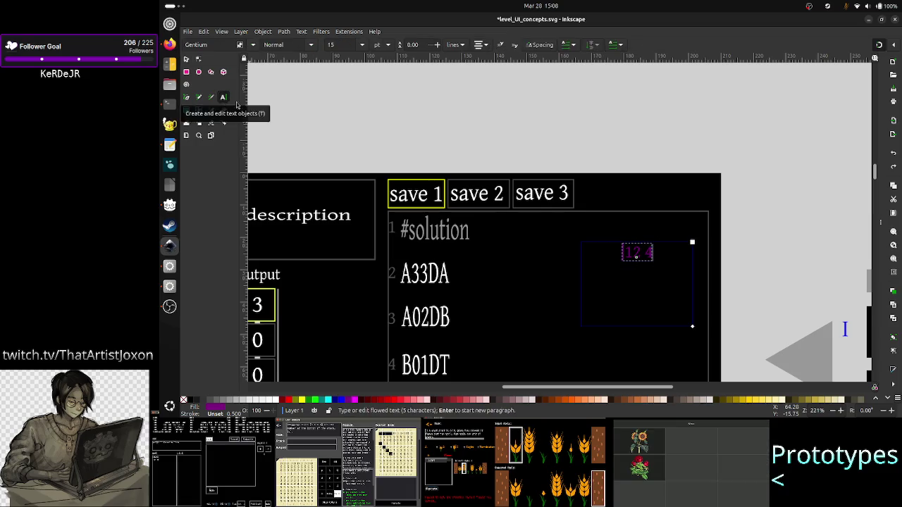
- Add a second line '33-44 s' below '12 4' in the purple annotation
click(651, 256)
text(s)
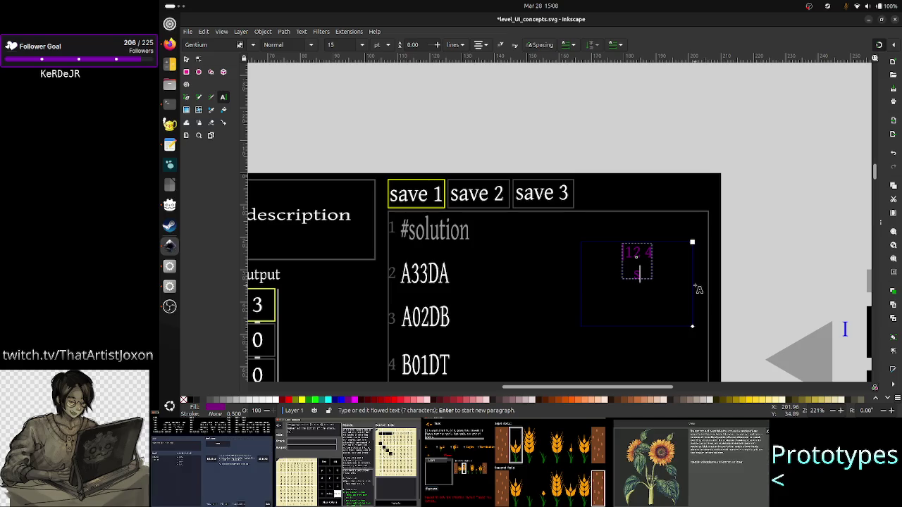
key(BackSpace)
text(3)
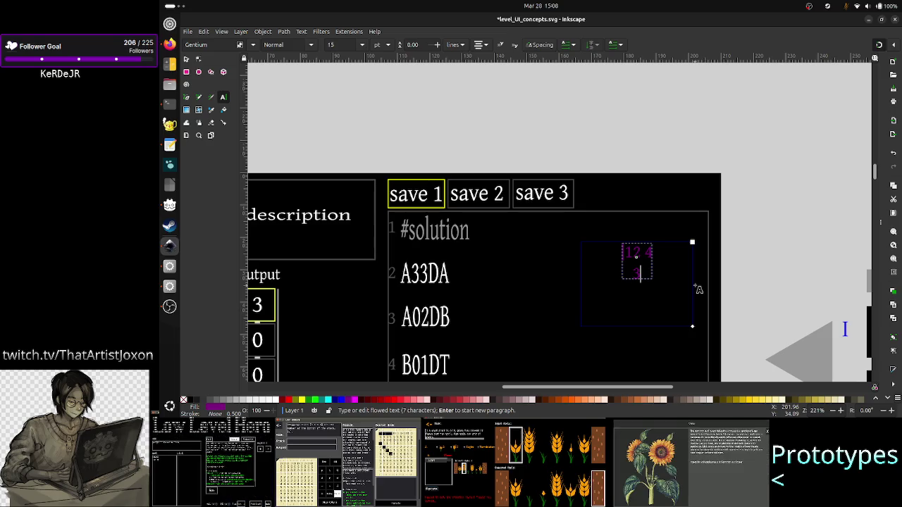
key(Return)
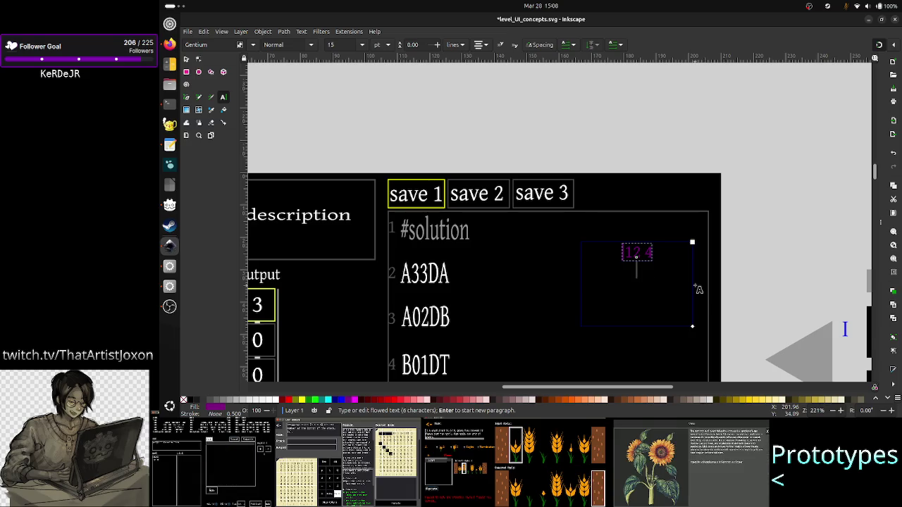
text(33-44 )
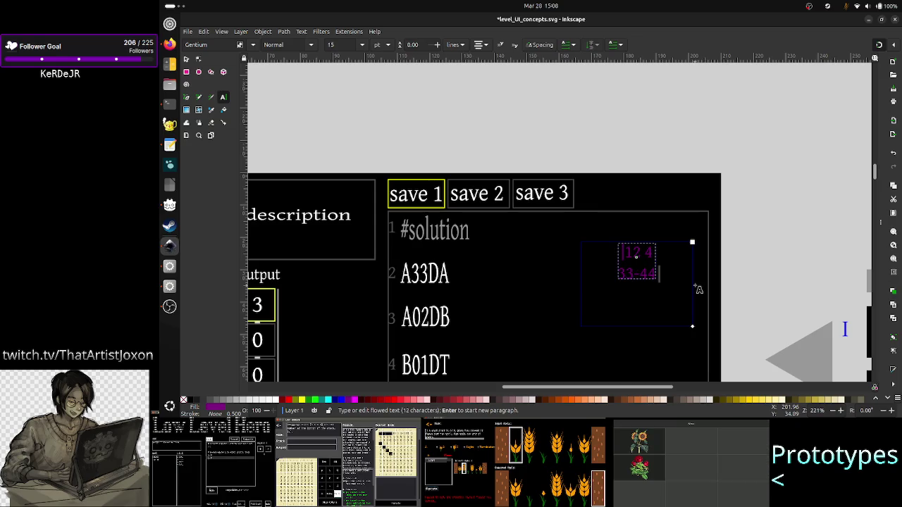
text(s)
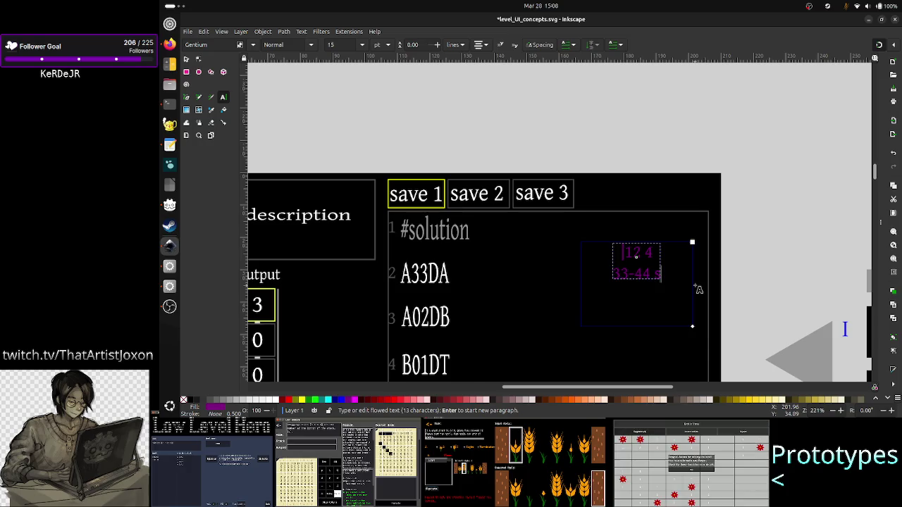
key(Left)
key(Left)
key(Left)
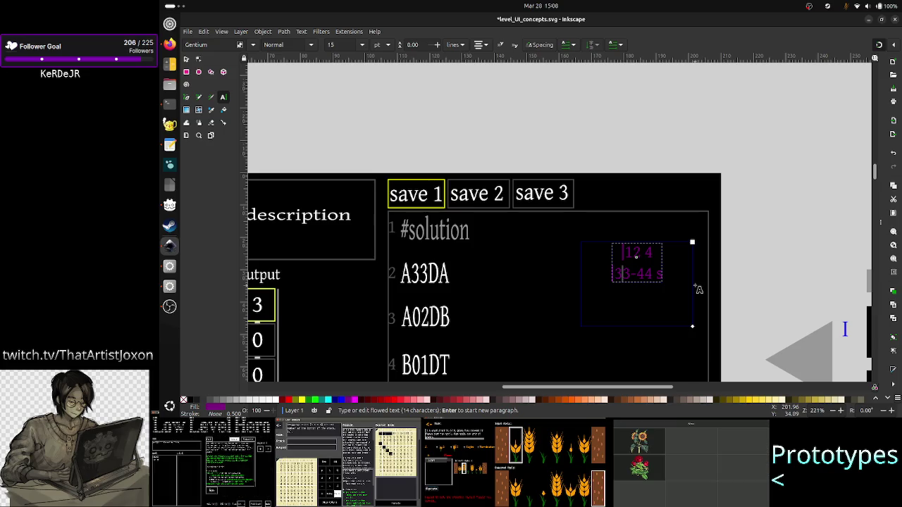
key(Right)
key(Right)
key(Right)
key(Right)
key(Right)
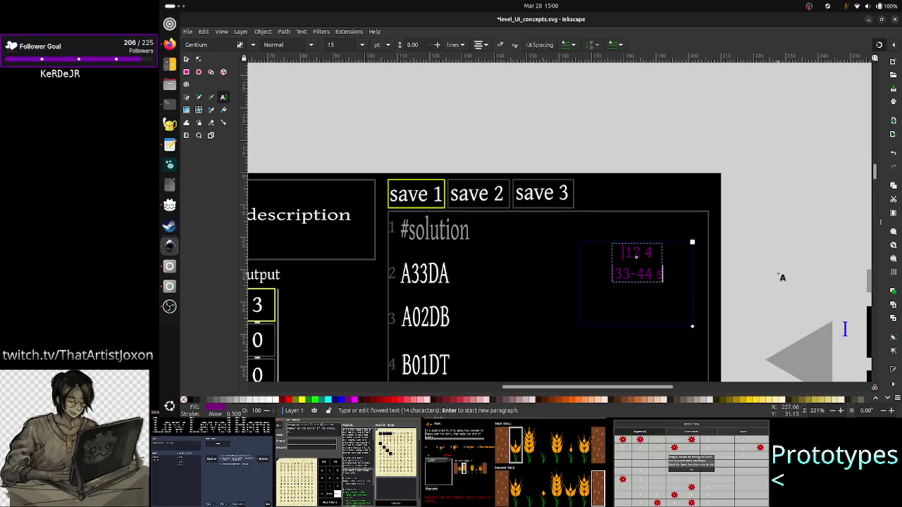
key(Up)
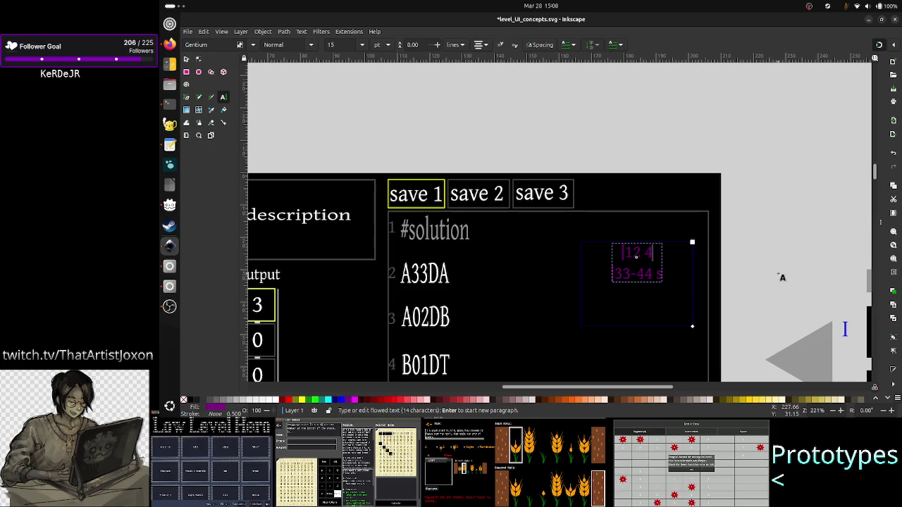
click(169, 144)
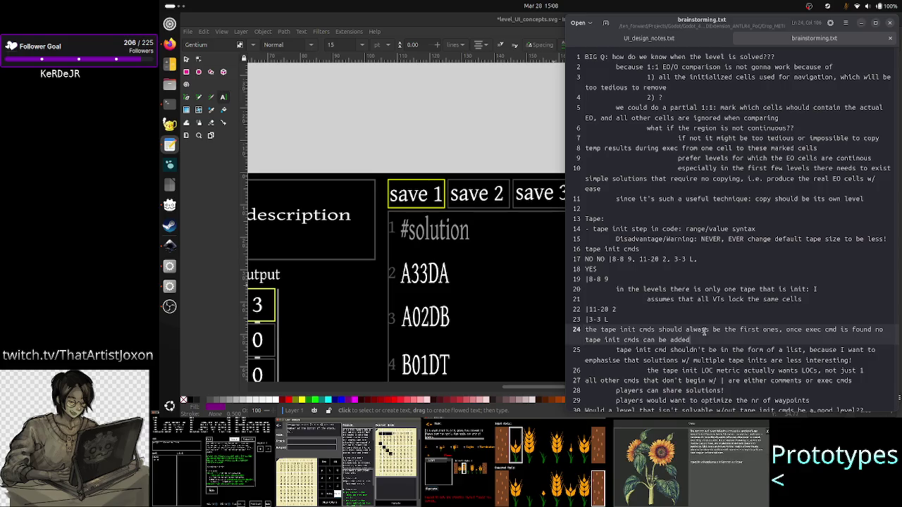
- Add indented line 25 'comments are allowed before during and after, but not exec cmds' and save
click(777, 330)
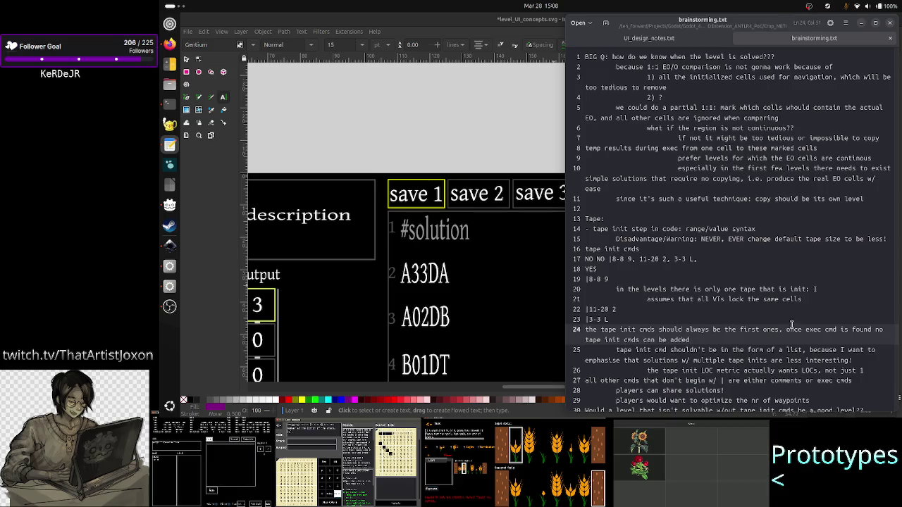
key(End)
key(Return)
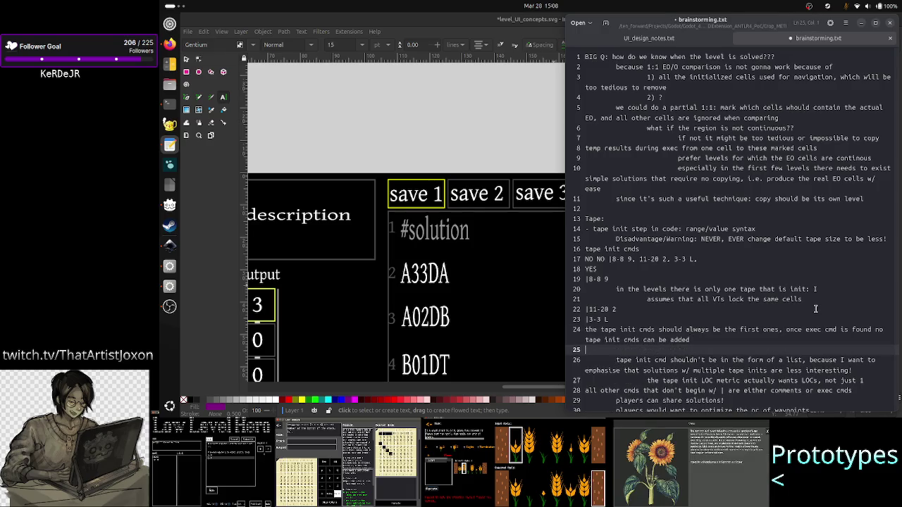
key(Tab)
text(c)
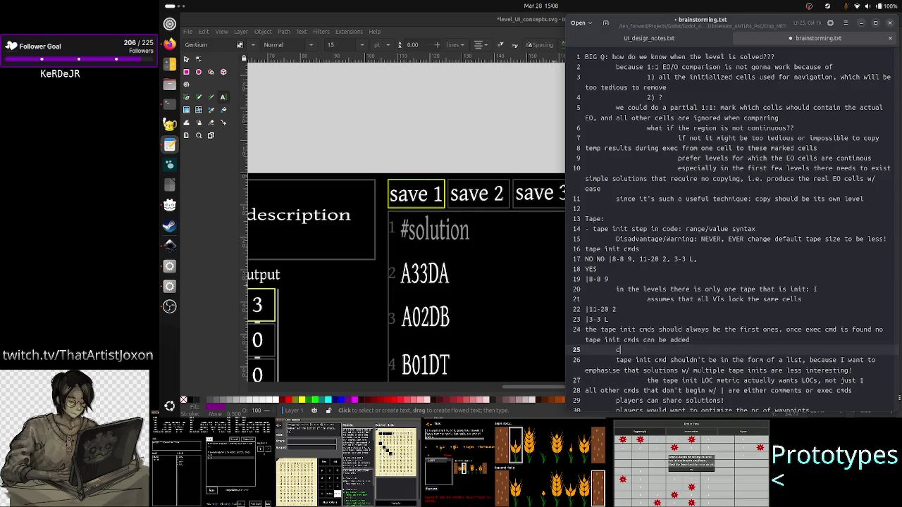
text(omments are allowed)
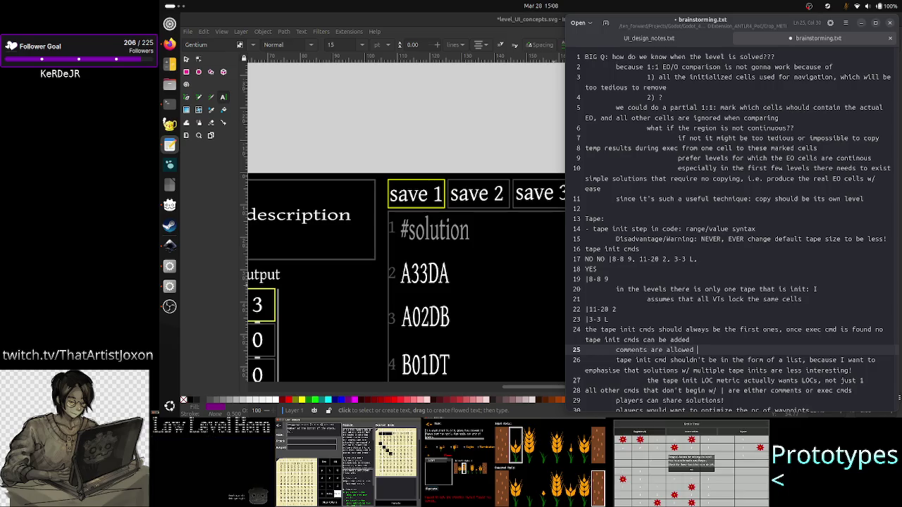
text( befo)
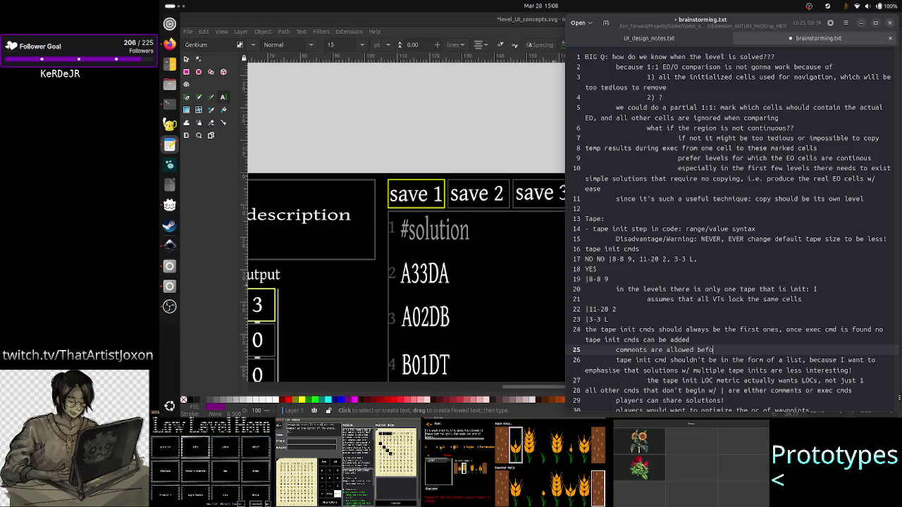
text(re during and after, but no)
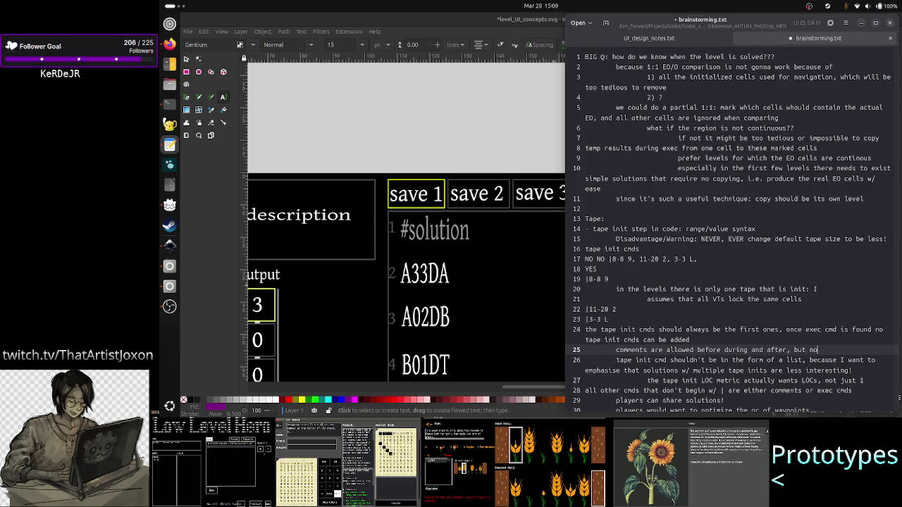
text(t exec cmds)
key(ctrl+s)
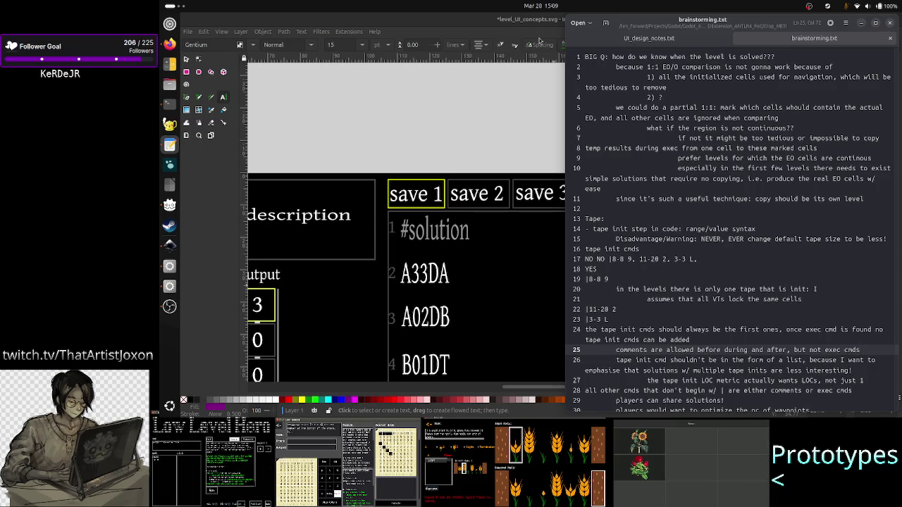
- Add '#comment' lines around '12 4' and after '33-44 s' in the purple note
click(507, 19)
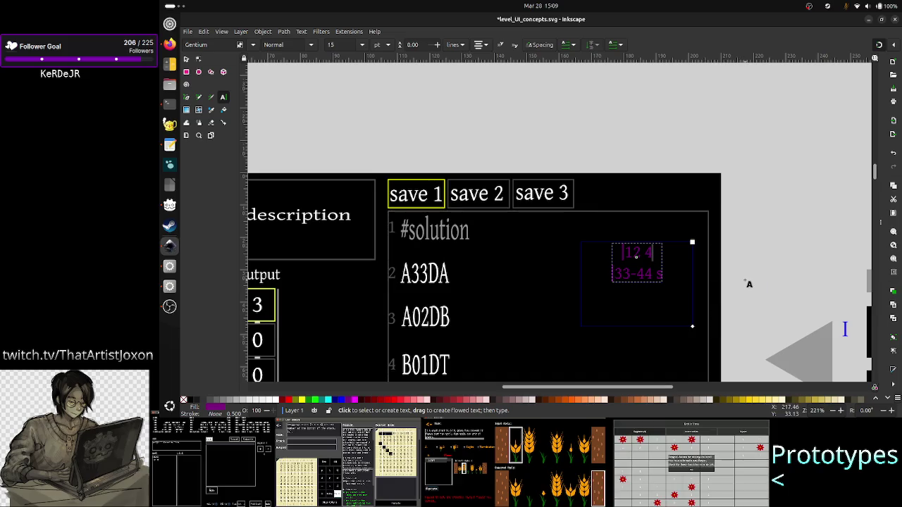
key(Return)
text(#comment)
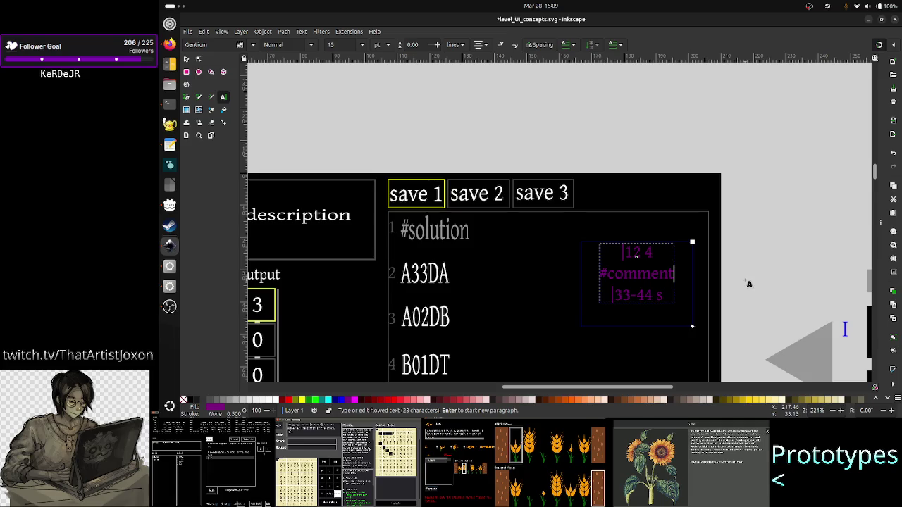
key(Up)
key(Left)
key(Left)
key(Left)
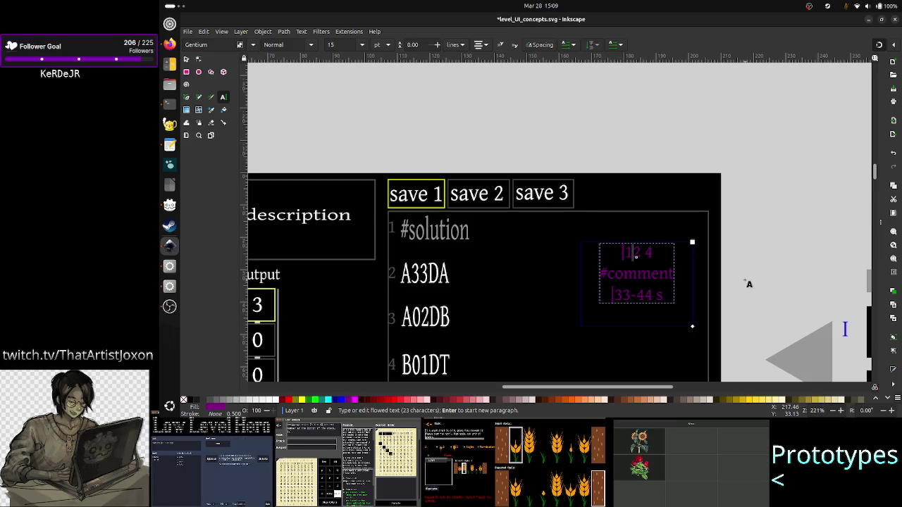
key(Return)
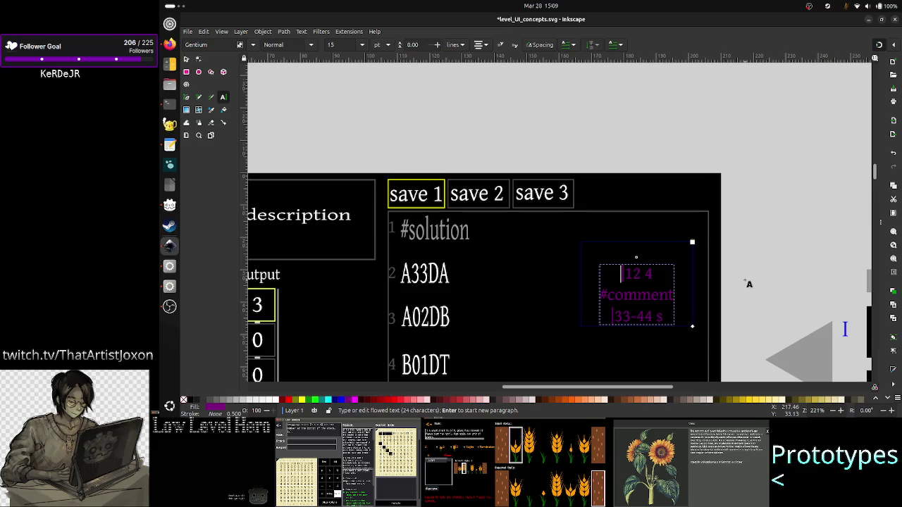
key(Up)
text(0)
key(BackSpace)
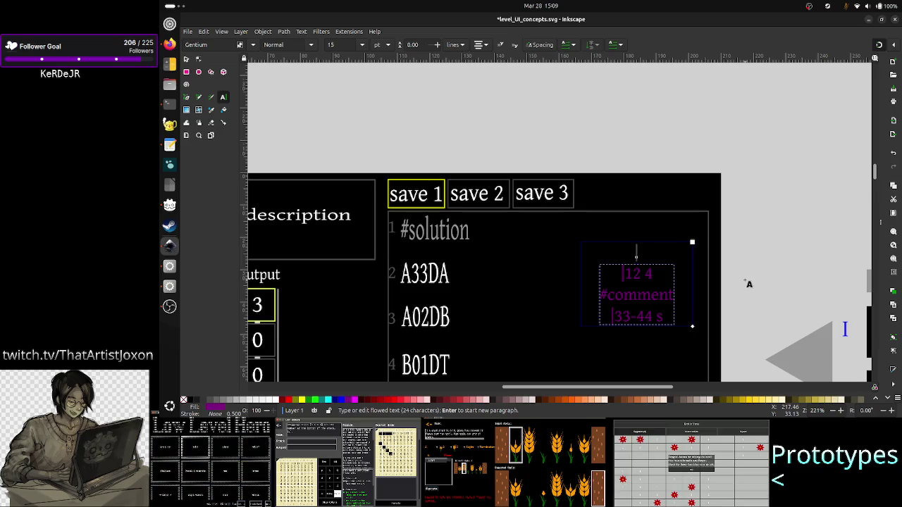
text(#comment)
key(Down)
key(Down)
key(Down)
key(Return)
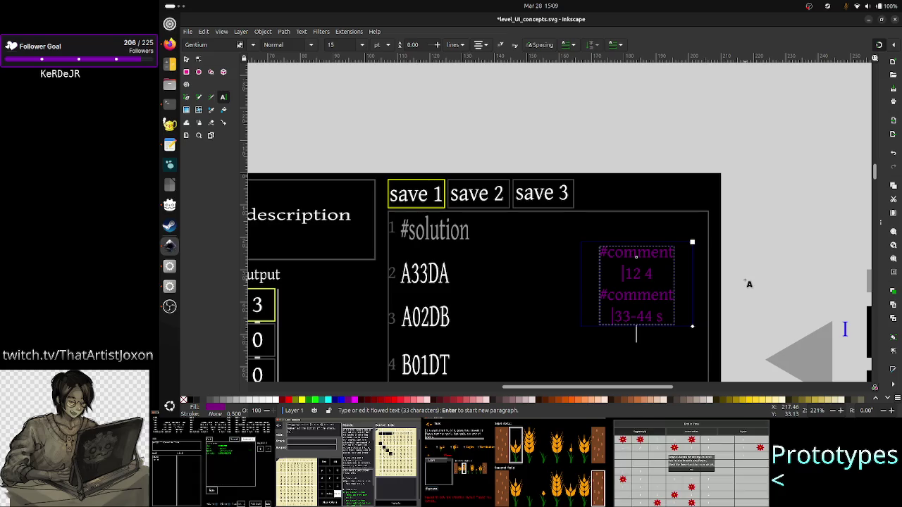
text(#c)
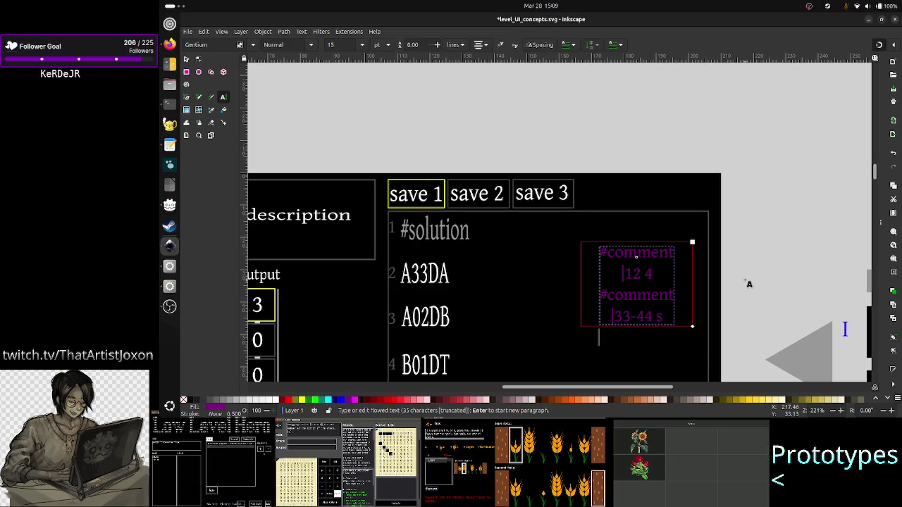
text(o)
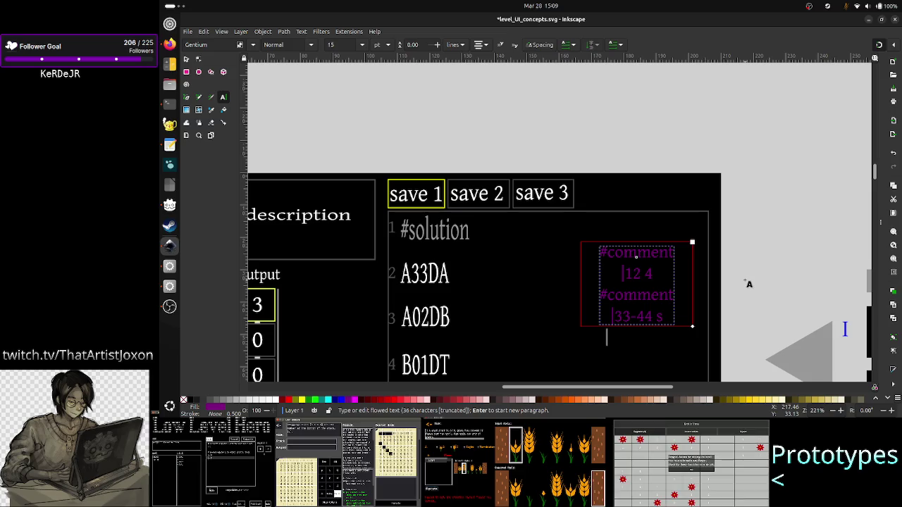
text(mm)
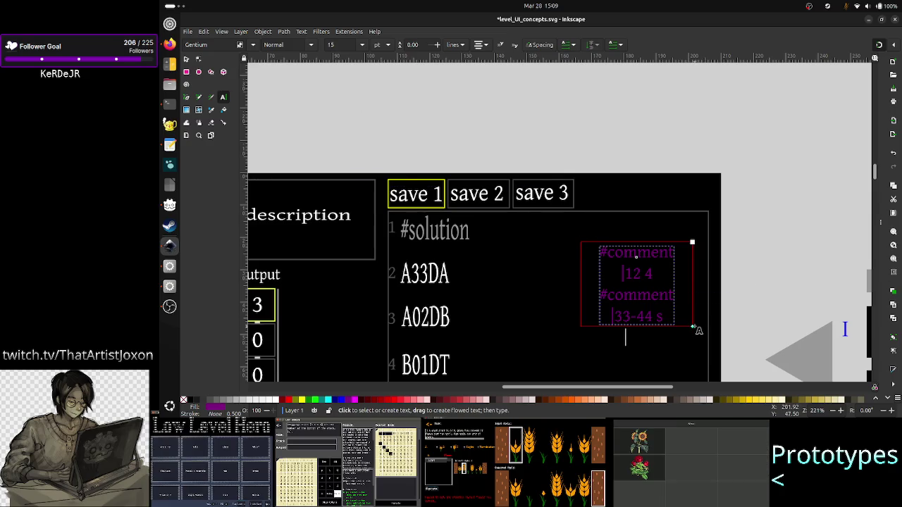
- Stretch the note's text frame further down to reveal the A33RT line
drag(696, 328, 693, 360)
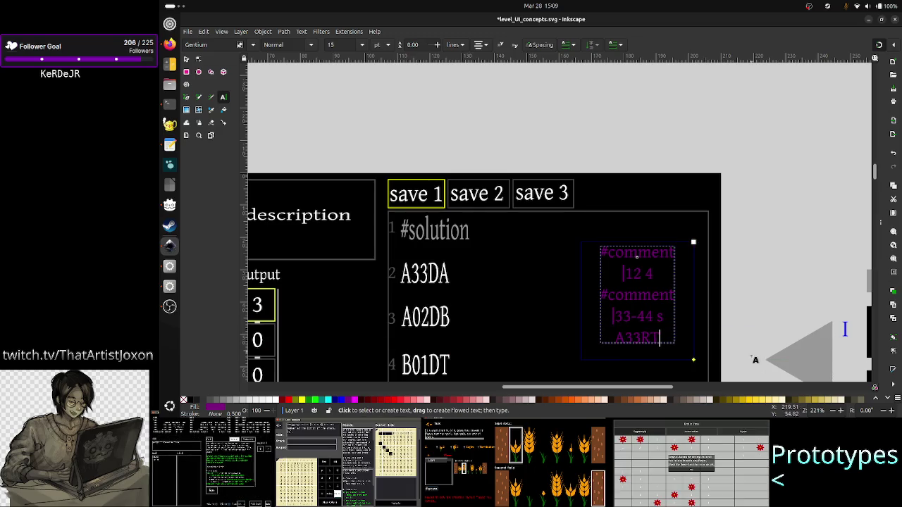
scroll(742, 296, down, 4)
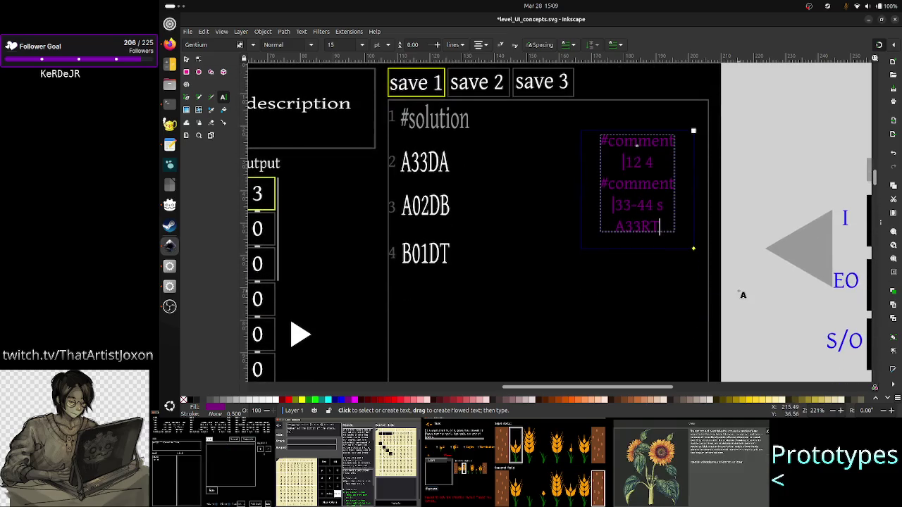
drag(694, 250, 694, 341)
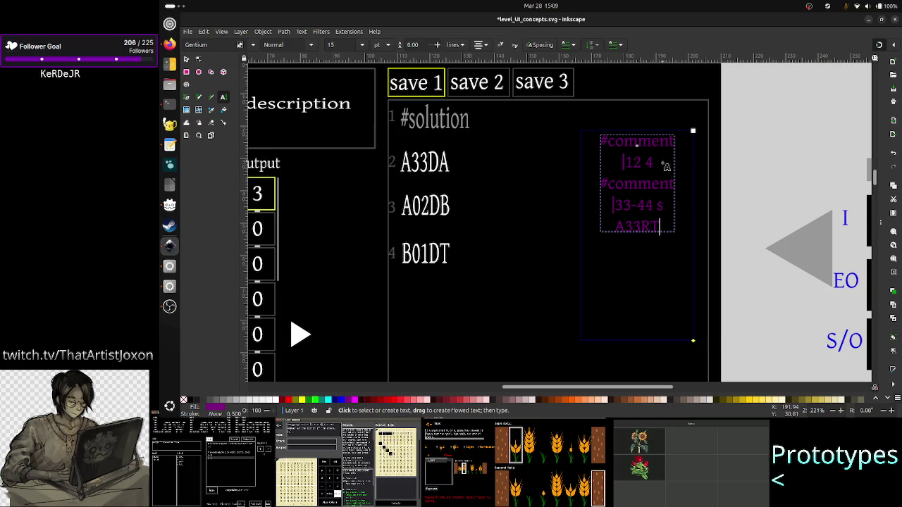
- Add a new line 'A23RT: BAD' after the '12 4' line in the purple note
key(Up)
key(Up)
key(Up)
text(|)
key(Escape)
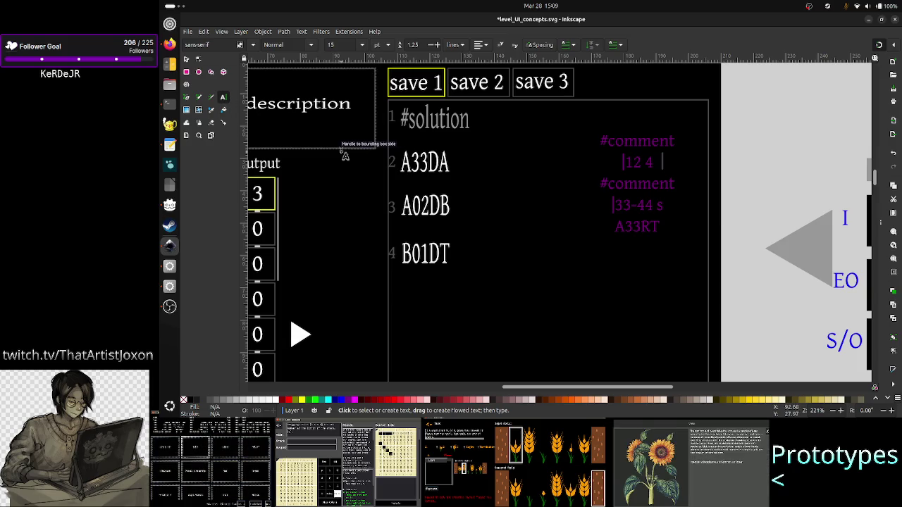
click(623, 197)
key(Right)
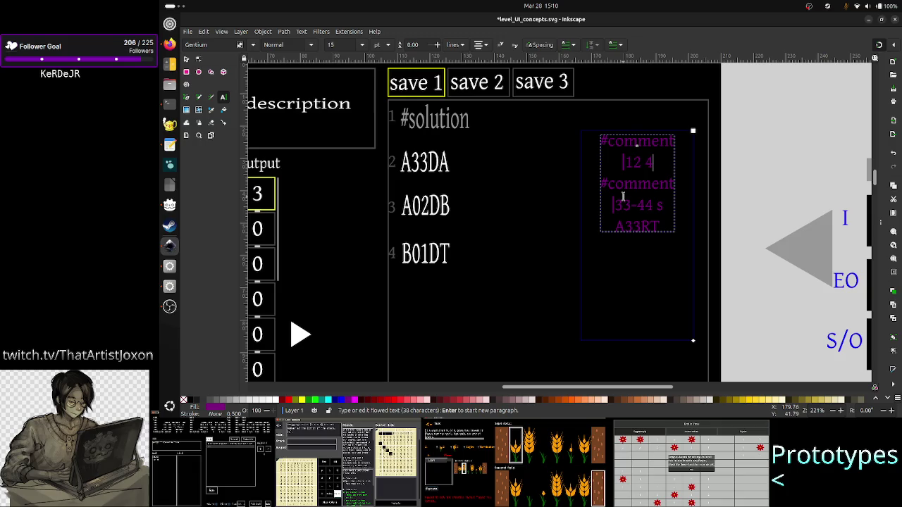
key(Return)
text(A23RT)
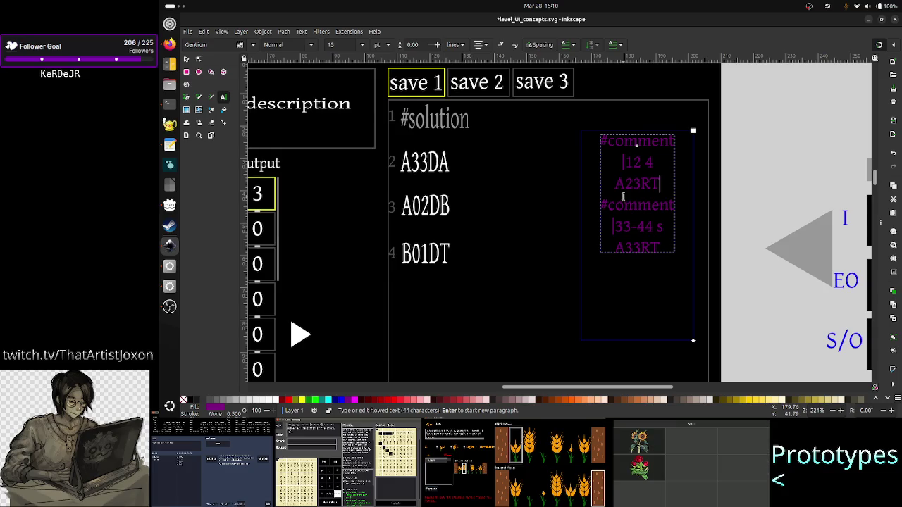
text(: BAD)
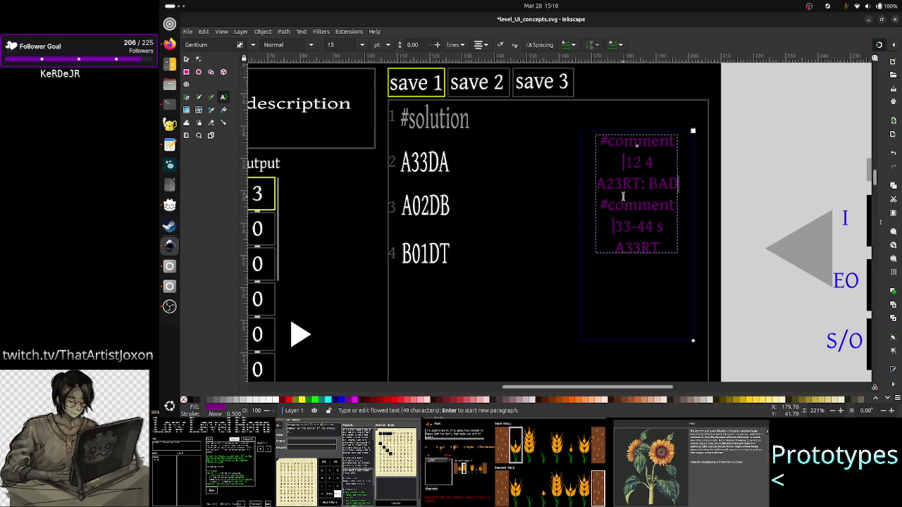
- Put '#comment' lines directly above and below the A33RT line
key(Home)
key(Up)
key(shift+Down)
key(shift+Down)
key(shift+Down)
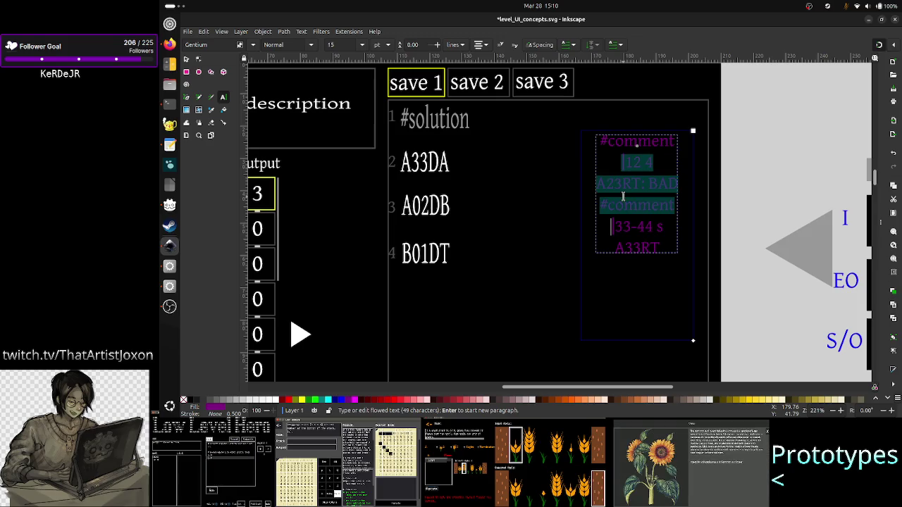
key(shift+End)
key(Left)
key(Left)
key(Left)
key(Right)
key(Right)
key(Right)
key(Right)
key(Return)
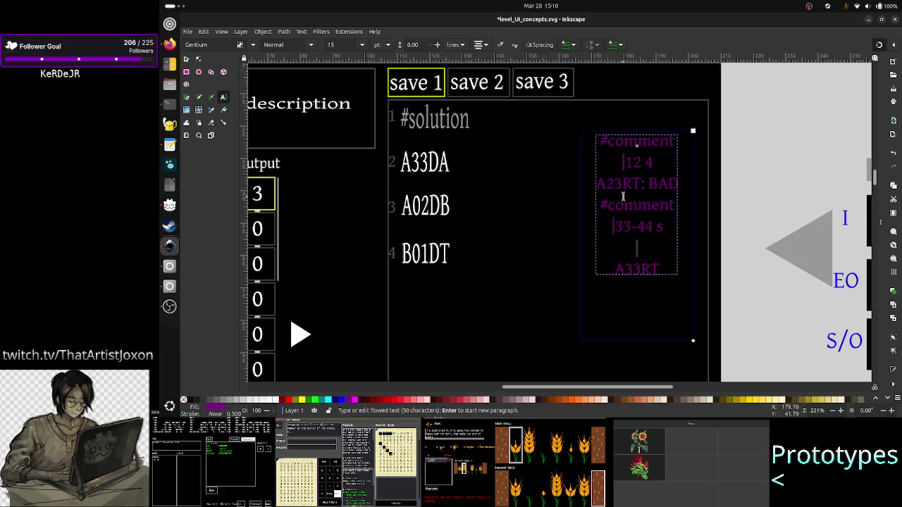
key(Down)
key(End)
key(Return)
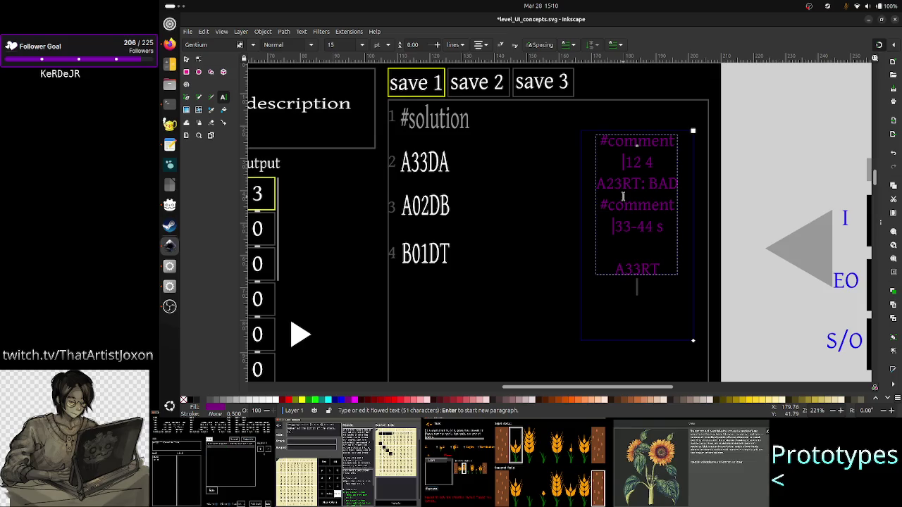
text(#comment)
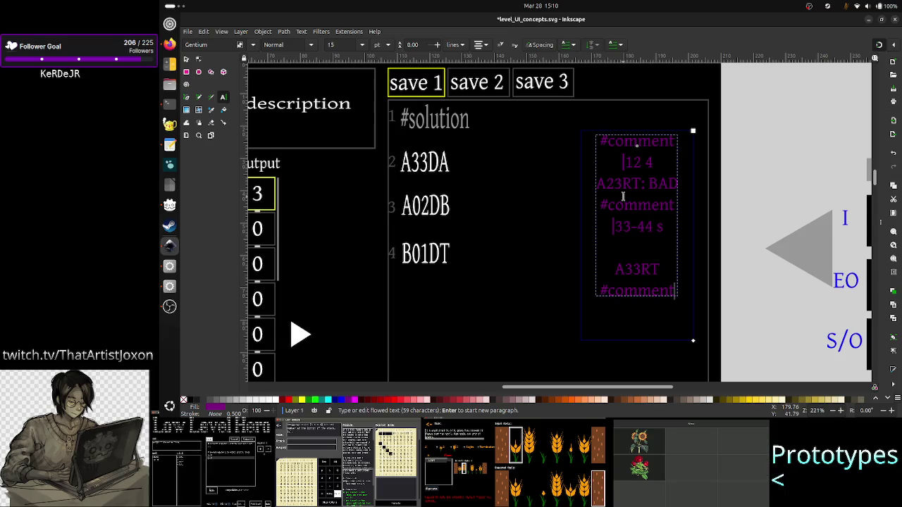
key(Up)
key(Up)
text(#comment)
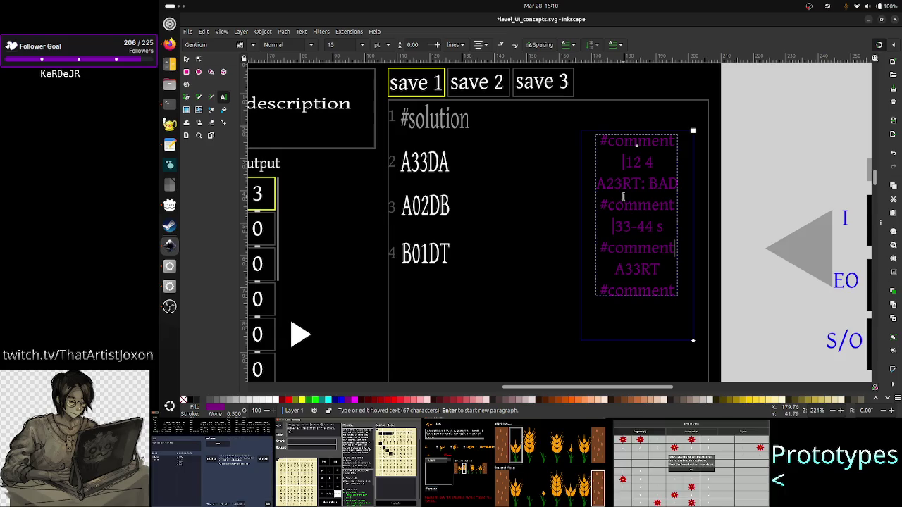
- Finish text editing and save level_UI_concepts.svg
click(186, 61)
click(779, 191)
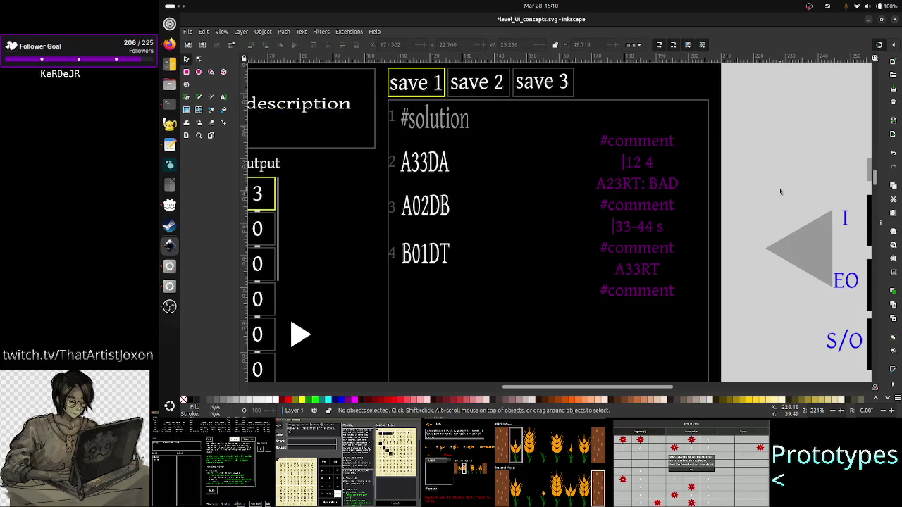
key(ctrl+s)
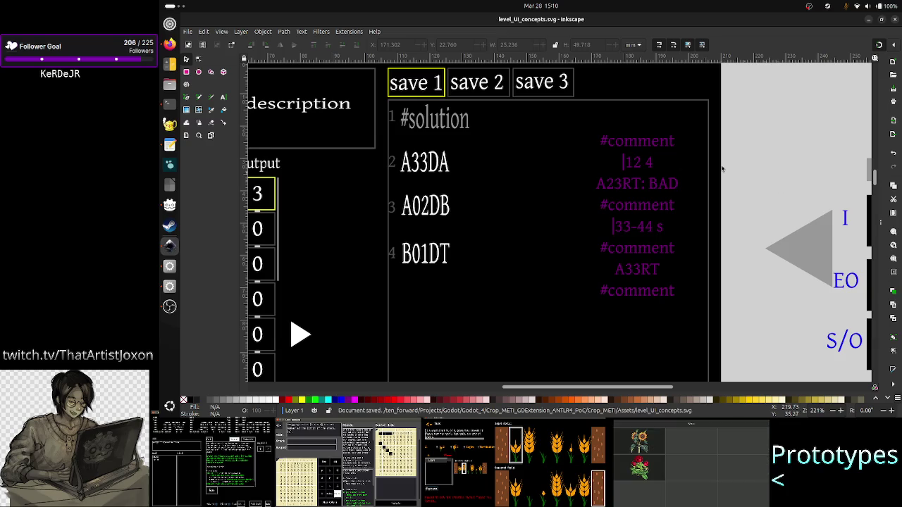
click(170, 307)
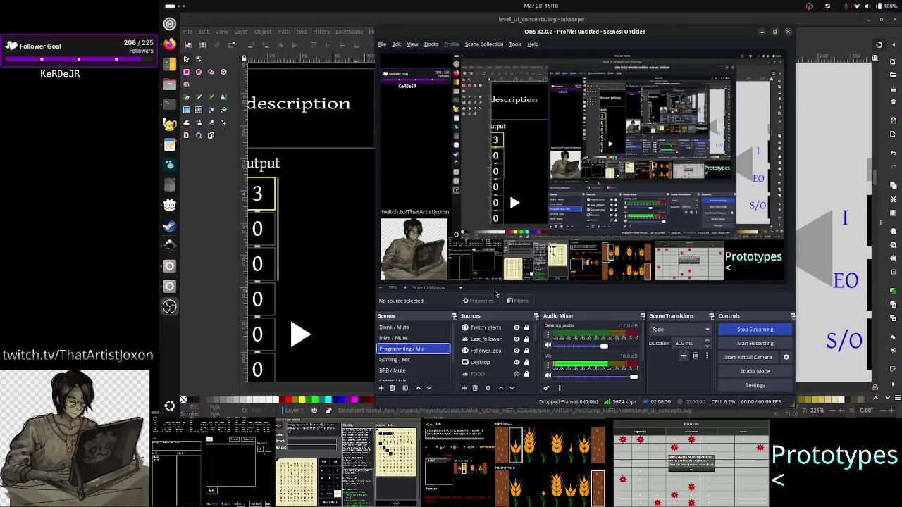
- Put the 'BRB / Mute' scene live so the stream shows the break screen
click(401, 371)
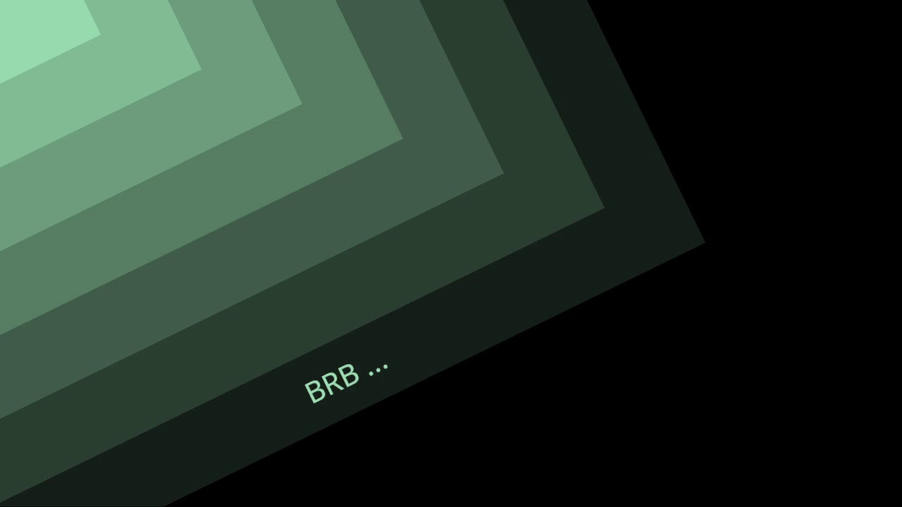
- Switch the OBS live scene back to Programming / Mic so the stream shows the desktop
click(417, 351)
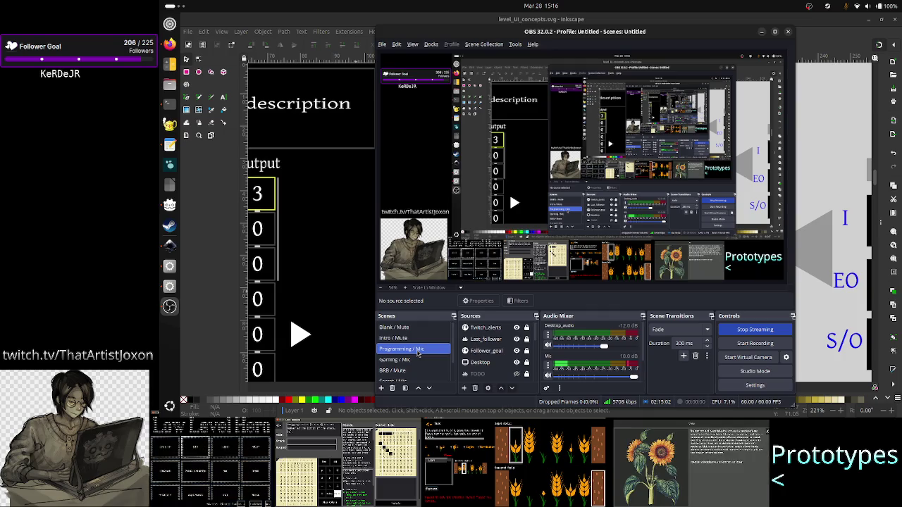
- Hide OBS and bring the brainstorming.txt notes forward over the Inkscape mockup
click(623, 19)
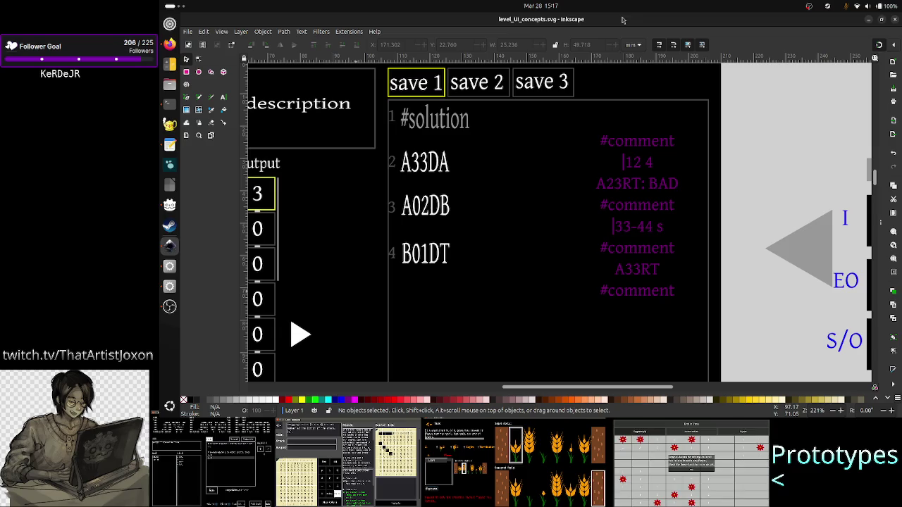
key(alt+Tab)
key(alt+Tab)
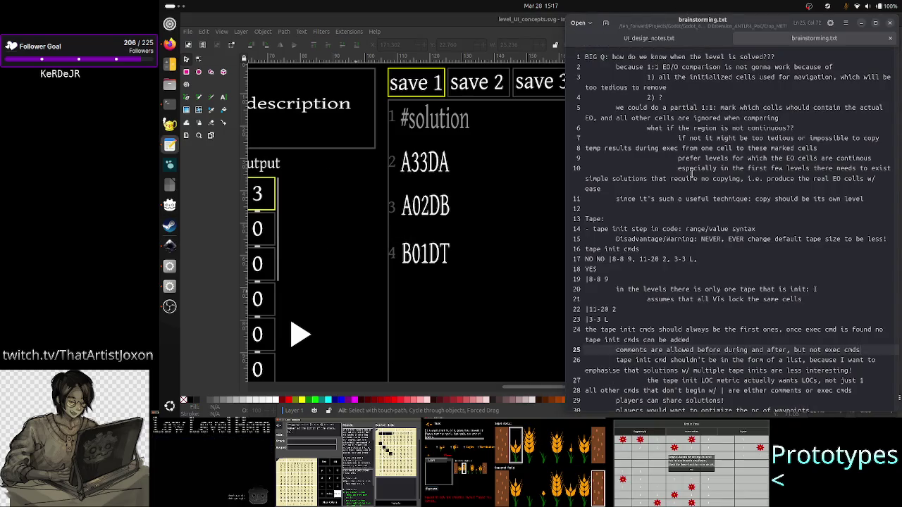
- Read the brainstorming.txt notes on copy-free solutions and the Tape section, then return to Inkscape
click(696, 178)
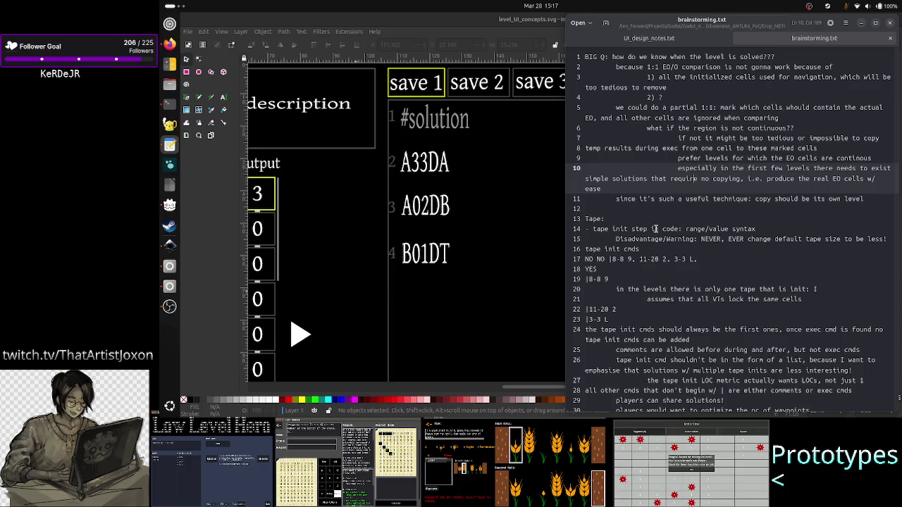
click(655, 221)
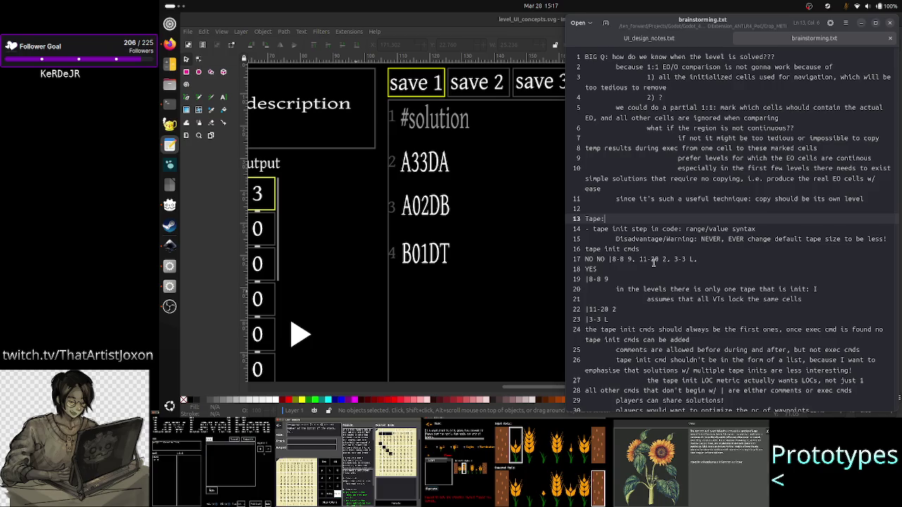
scroll(648, 254, down, 3)
scroll(645, 243, down, 2)
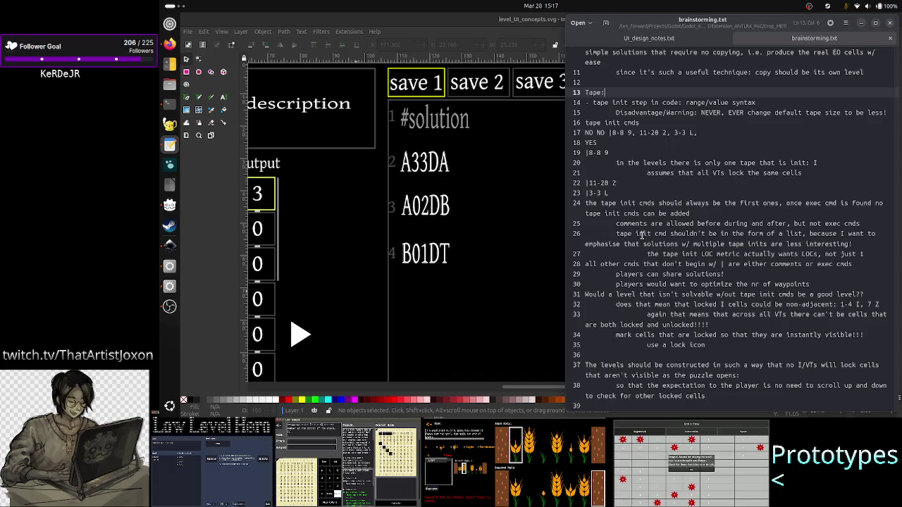
scroll(642, 234, up, 4)
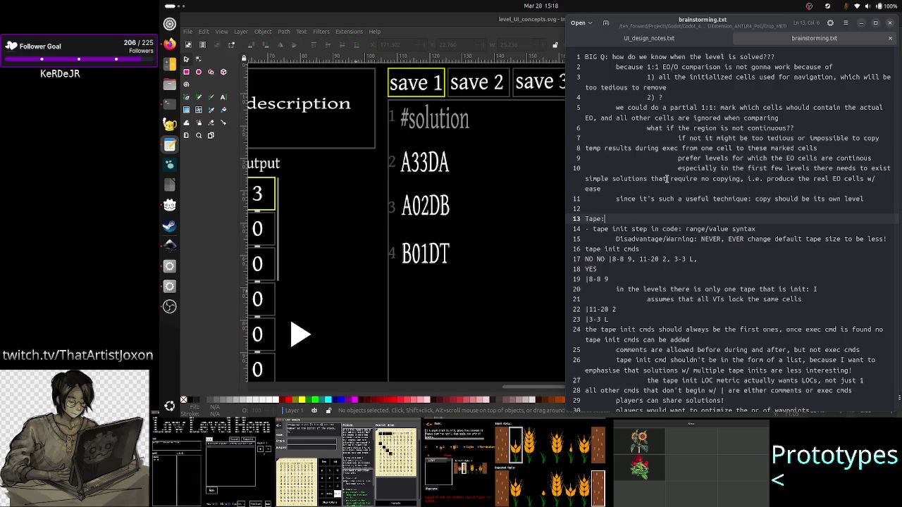
scroll(674, 250, down, 4)
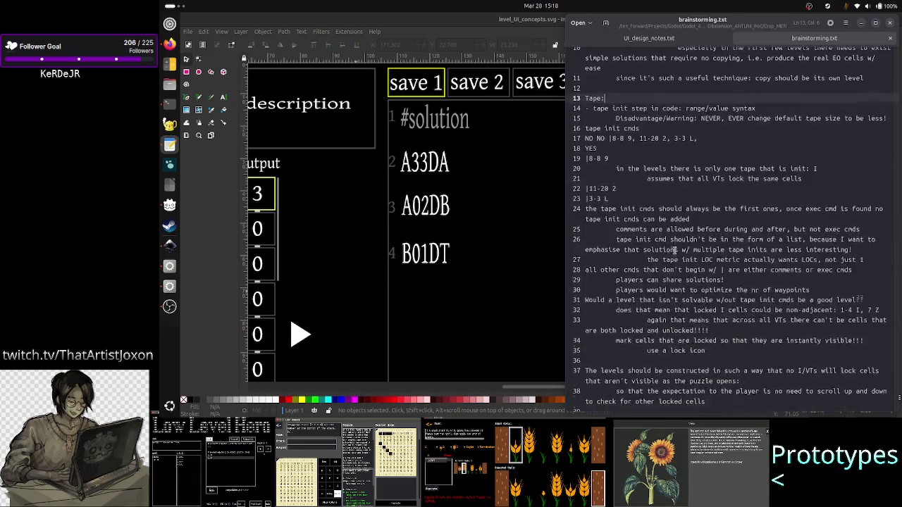
scroll(675, 250, up, 4)
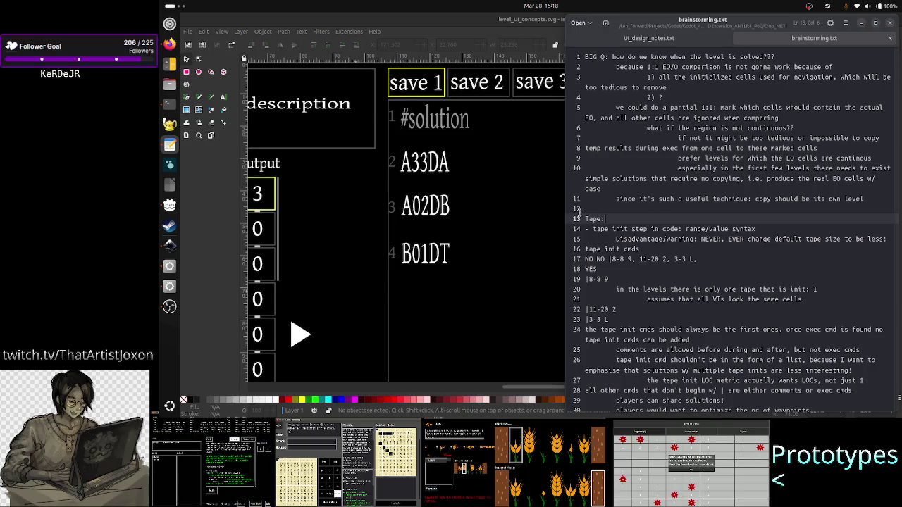
click(547, 246)
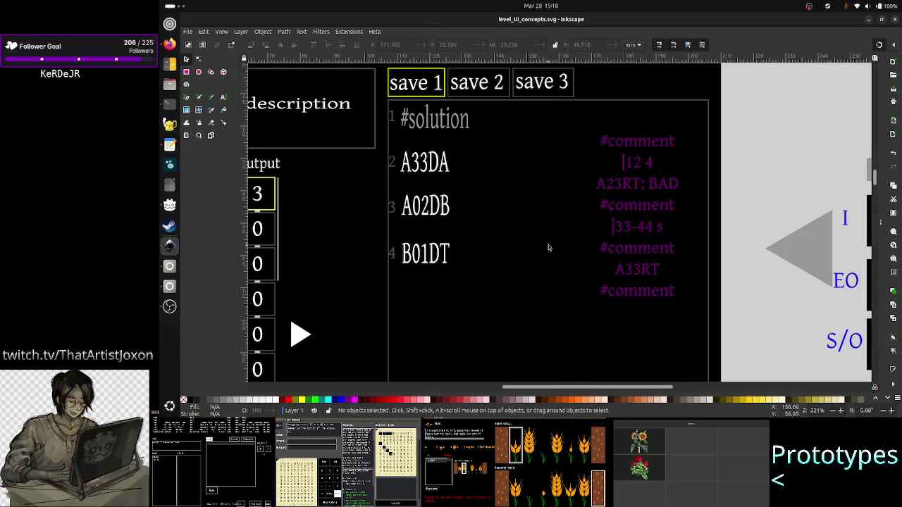
- Pan the canvas to the Task description panel with its Input, Exp. O. and Output columns
drag(573, 386, 498, 382)
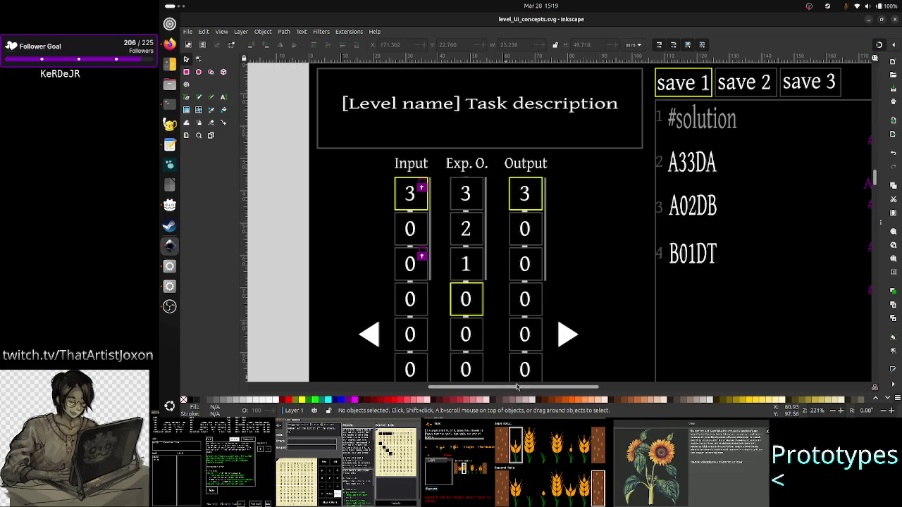
drag(518, 388, 601, 388)
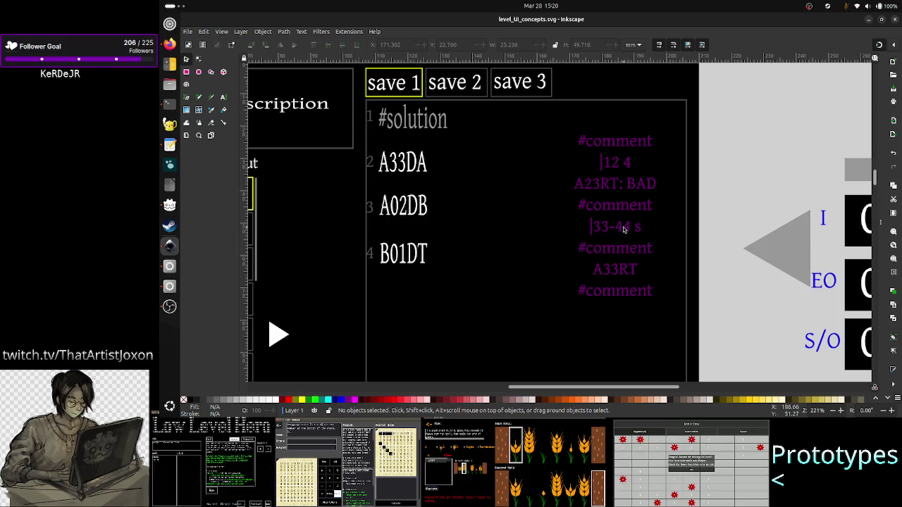
- Bring the terminal with the grammar files to the front
click(162, 104)
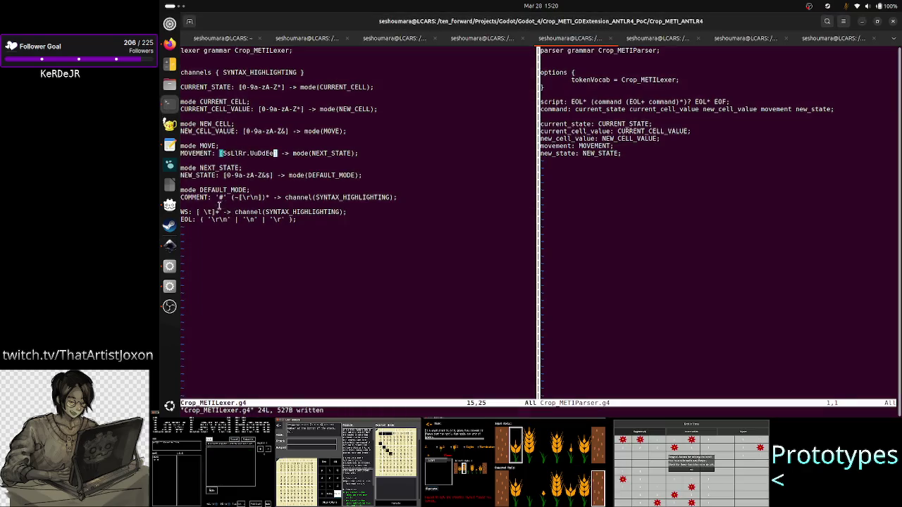
drag(181, 211, 347, 212)
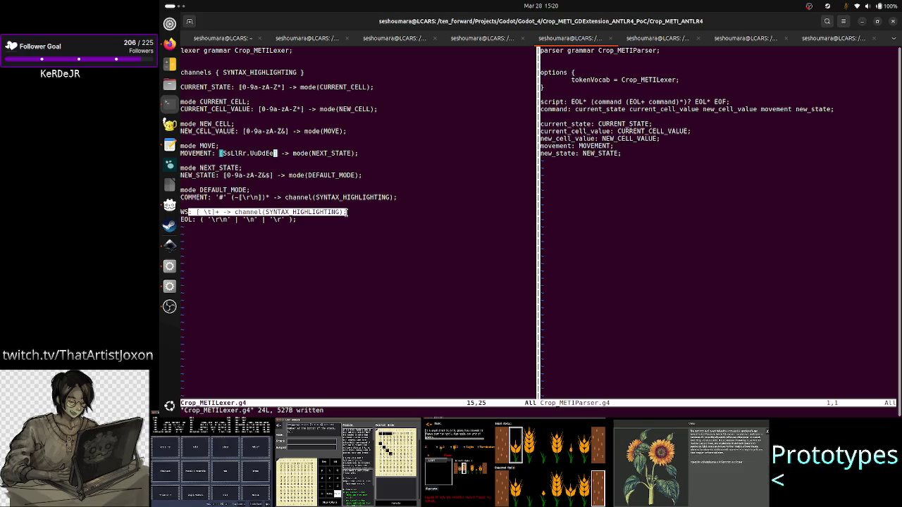
click(346, 212)
drag(195, 212, 246, 213)
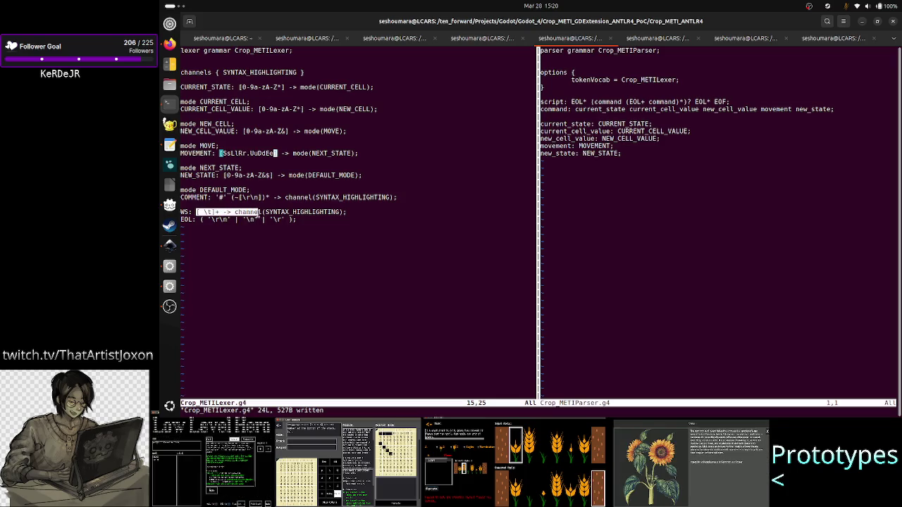
drag(247, 212, 350, 211)
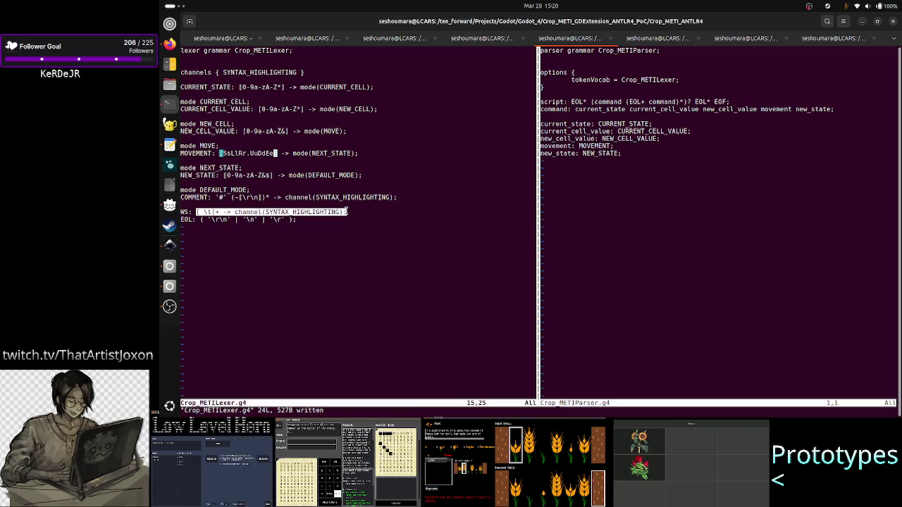
click(346, 211)
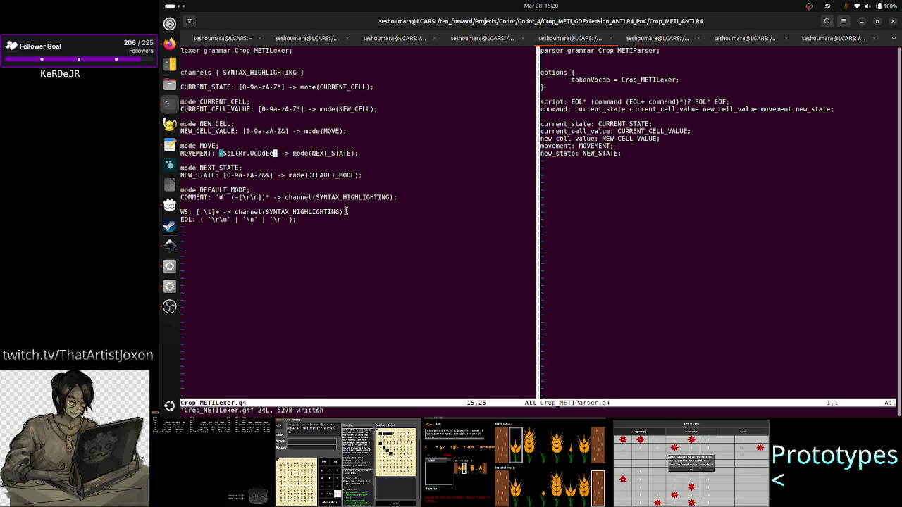
double_click(325, 212)
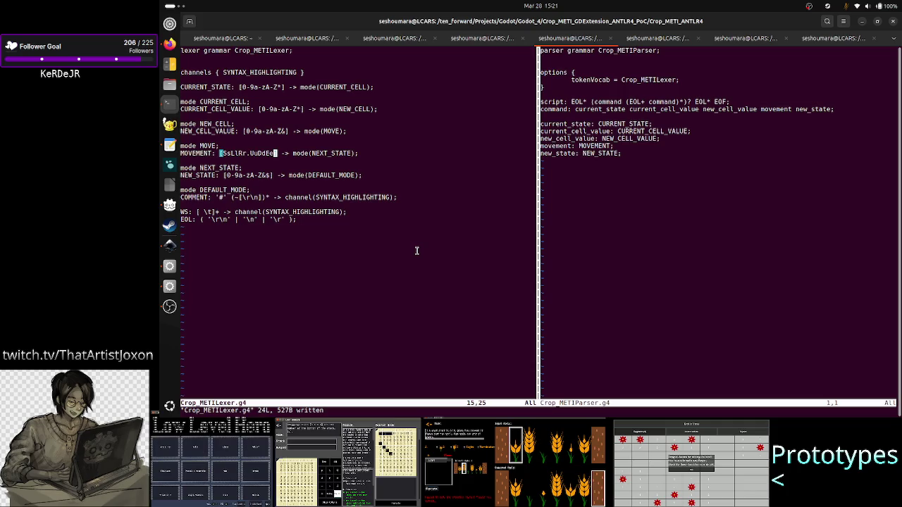
key(alt+Tab)
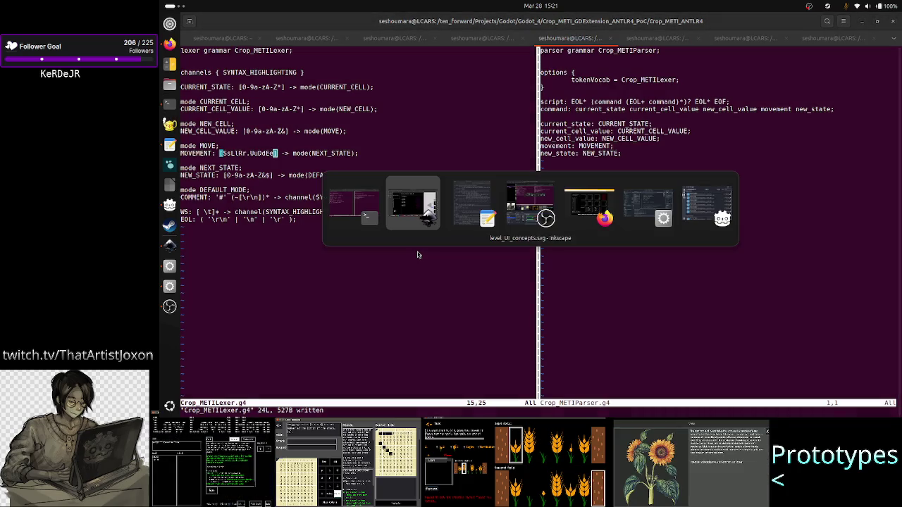
key(alt+Tab)
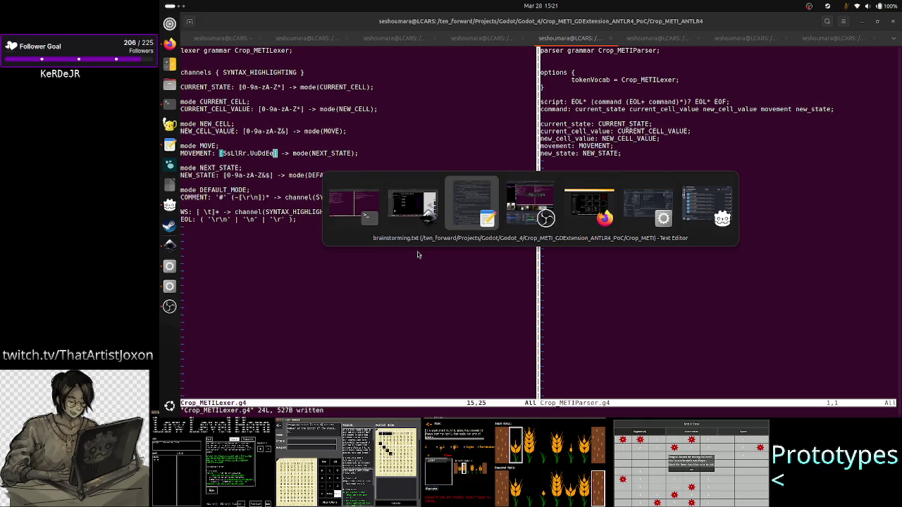
key(alt+Tab)
key(alt+Tab)
key(alt+Tab)
key(alt+Tab)
key(alt+Tab)
key(alt+Tab)
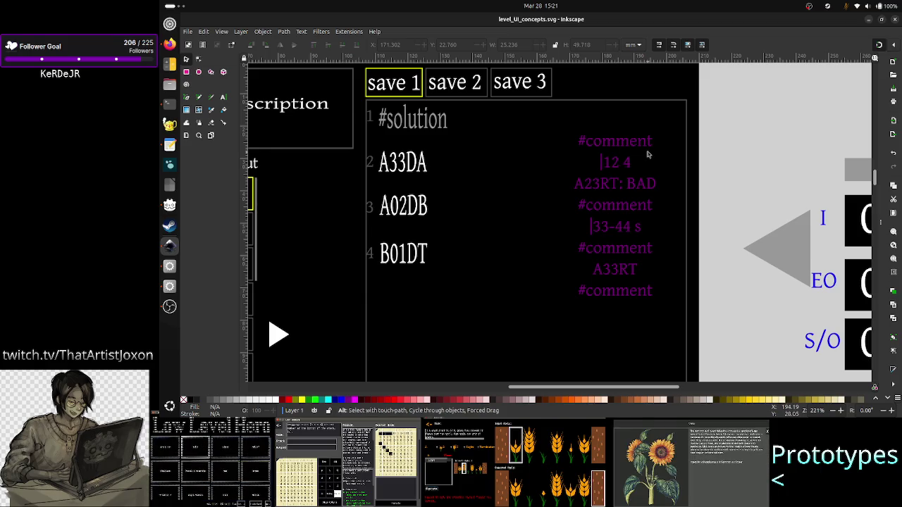
key(alt+Tab)
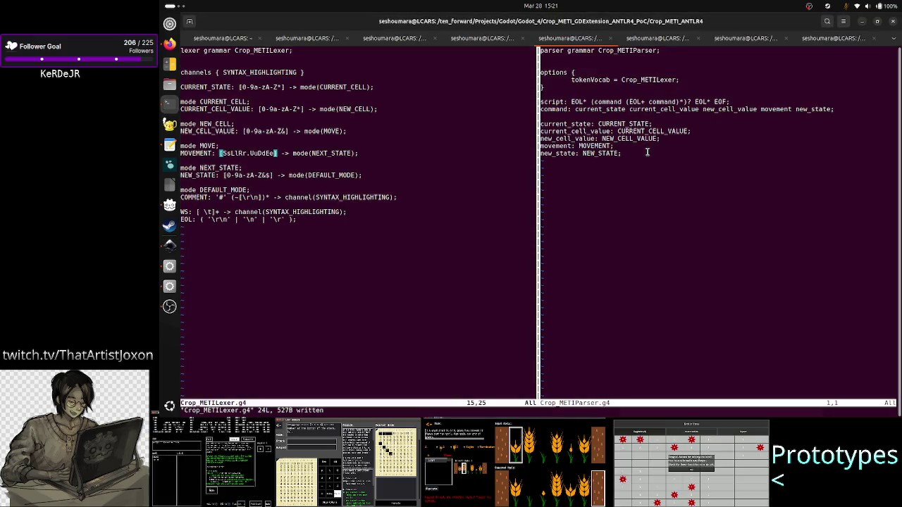
key(alt+Tab)
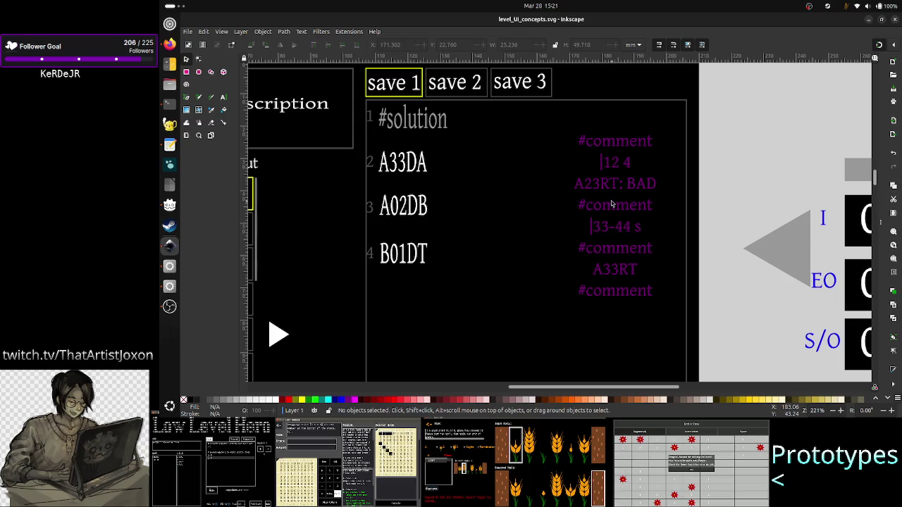
key(alt+Tab)
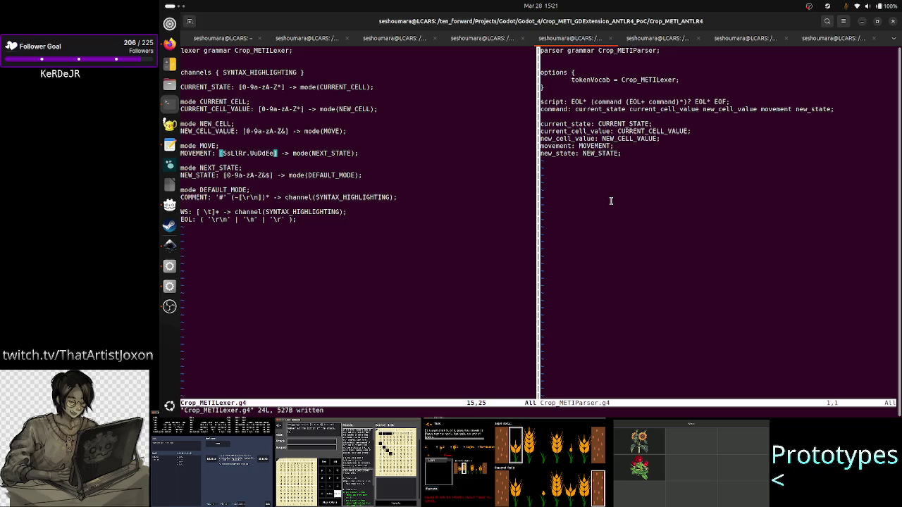
key(ctrl+w)
key(l)
key(j)
key(j)
key(j)
key(j)
key(j)
key(j)
key(j)
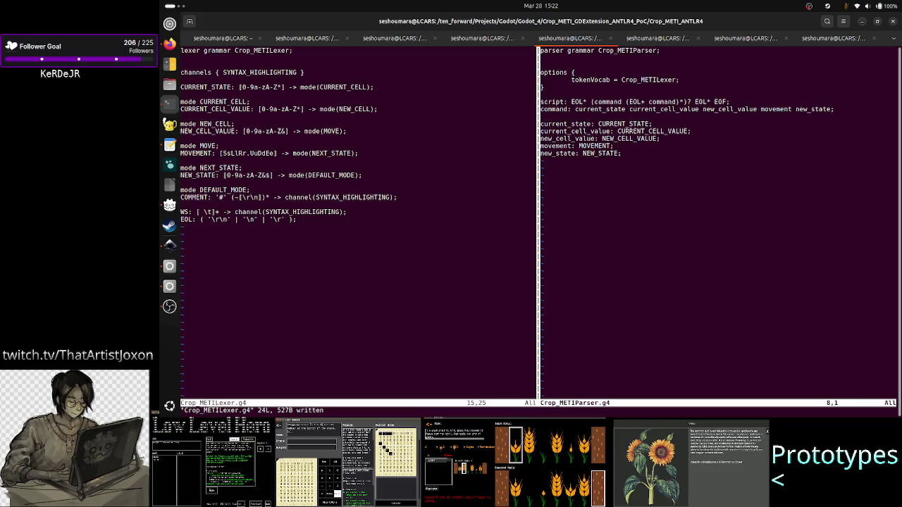
key(w)
key(w)
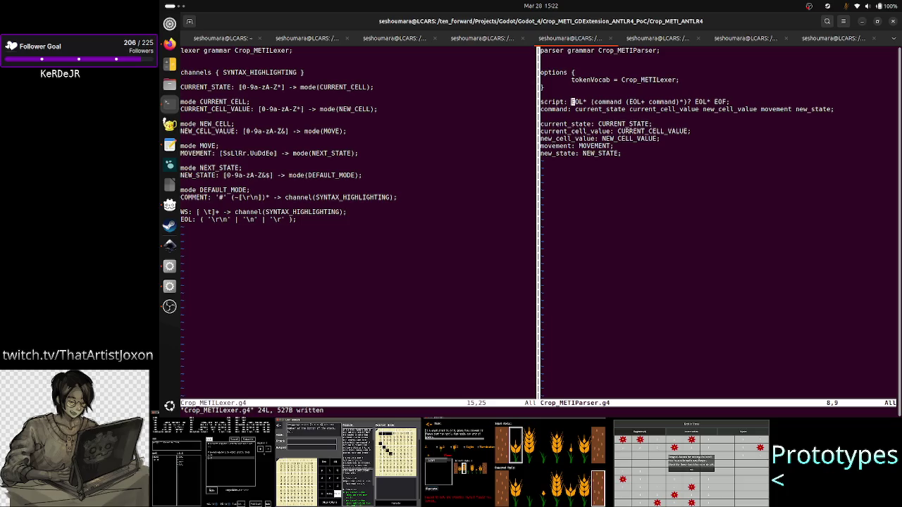
- Insert an optional (tape_init)? group before the command group in the script rule
key(w)
key(w)
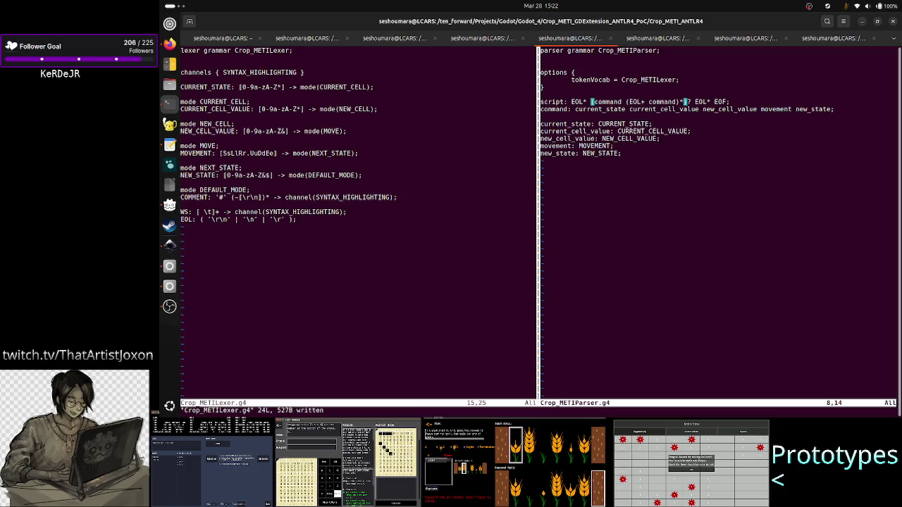
text(i()
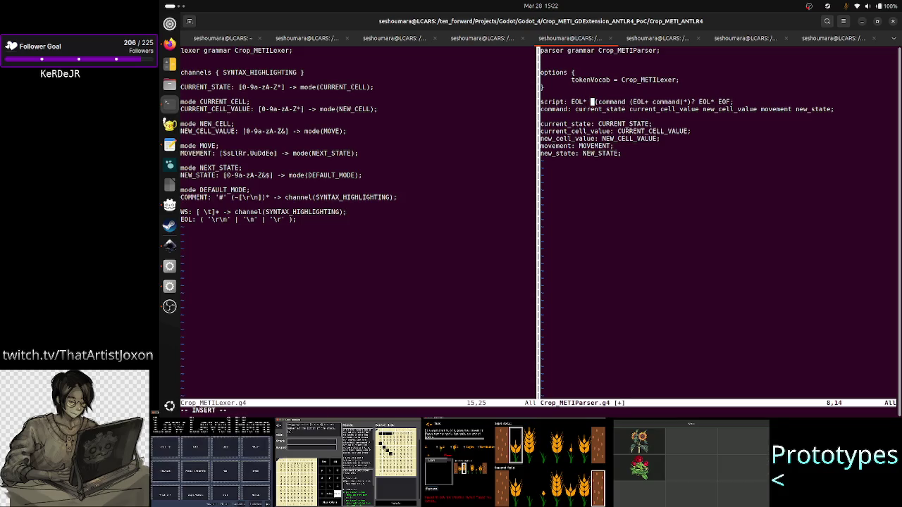
text(())
key(Left)
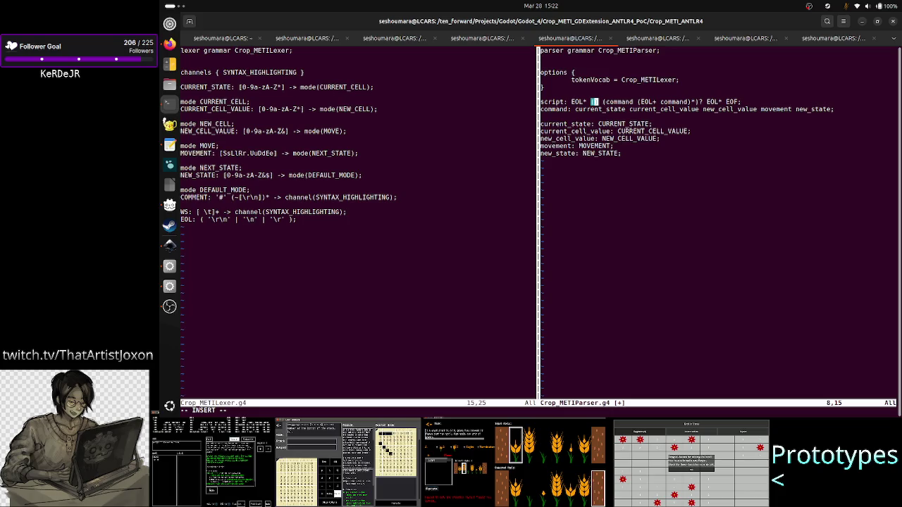
text(tape_init)
key(Right)
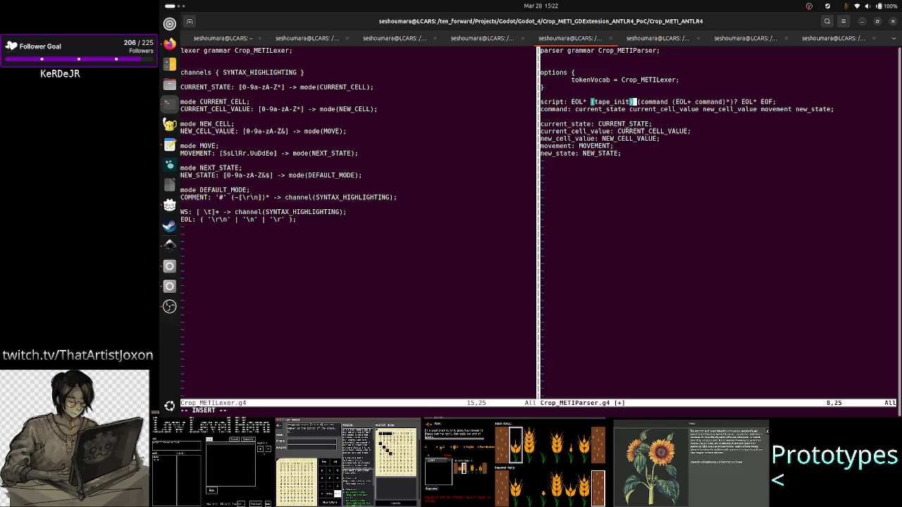
text(?)
key(Left)
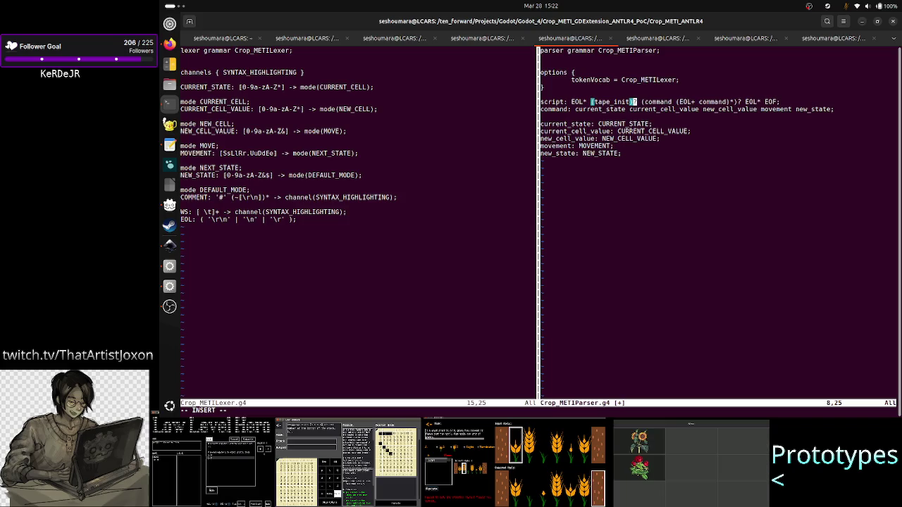
key(Right)
key(Escape)
- Glance at the Inkscape mockup, then place the cursor at tape_init's closing parenthesis
key(alt+Tab)
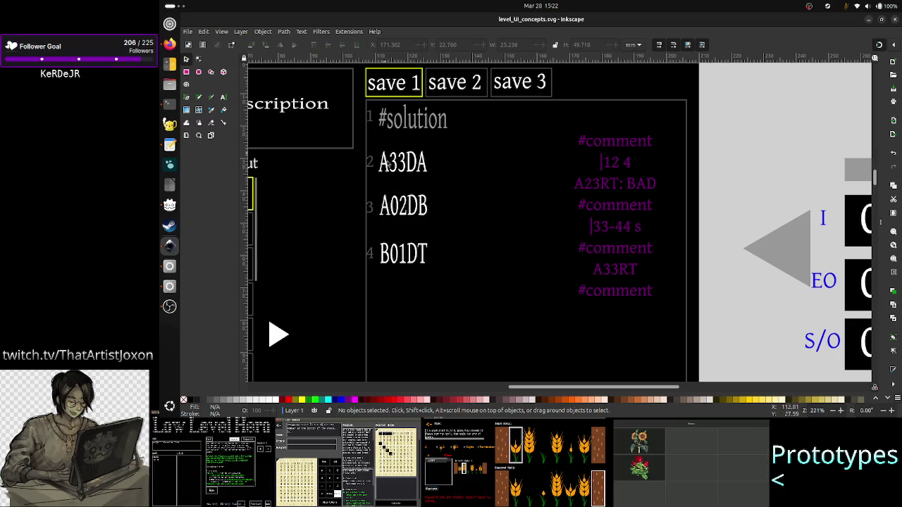
key(alt+Tab)
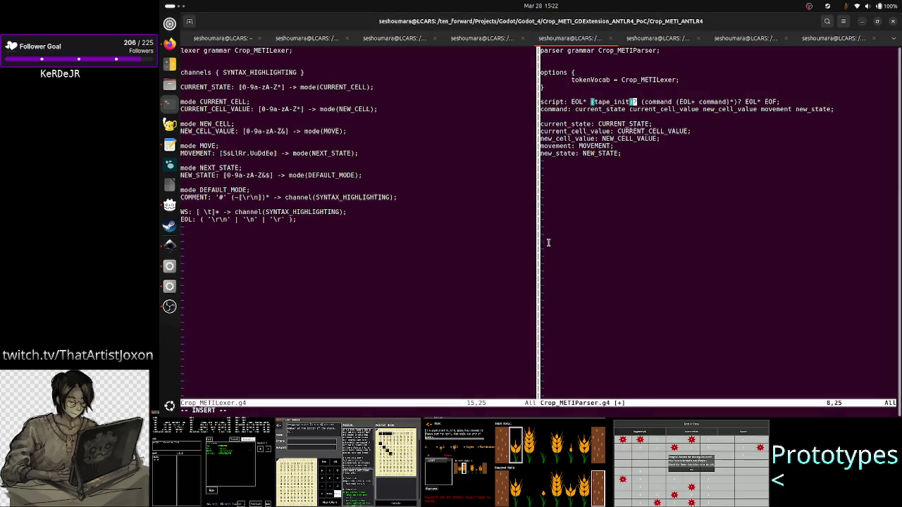
key(Right)
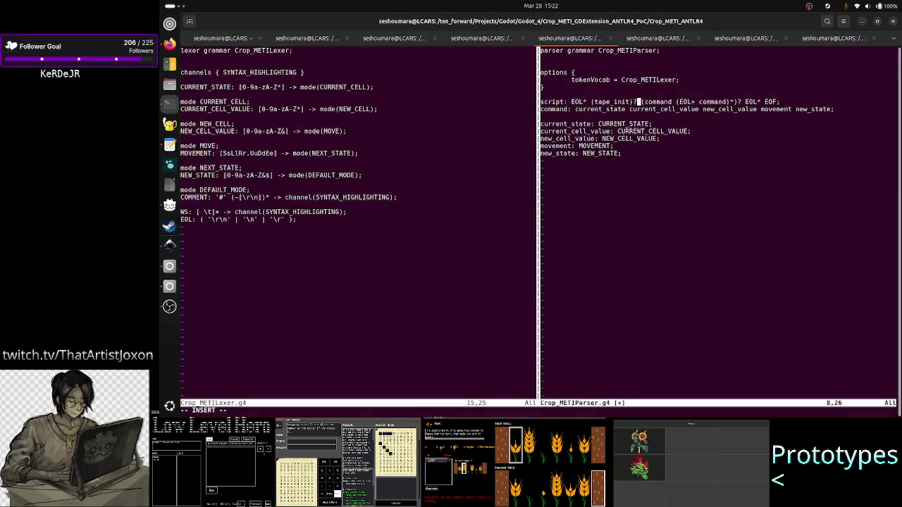
key(Left)
key(Left)
key(Left)
key(Left)
key(Left)
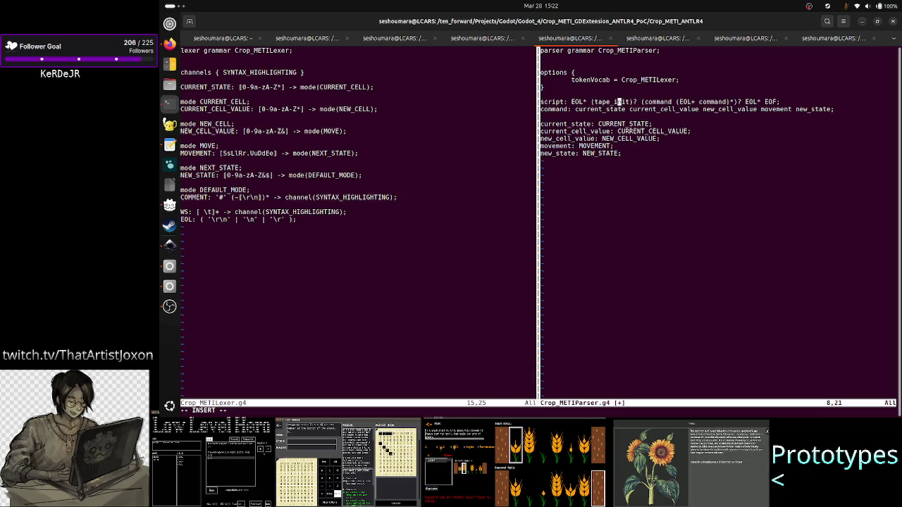
key(Left)
key(Left)
key(Left)
key(Right)
key(Right)
key(Right)
key(Right)
key(Right)
key(Right)
key(Right)
key(Right)
key(Right)
key(Right)
key(Right)
key(Right)
key(Right)
key(Right)
key(Right)
key(Right)
key(Left)
key(Left)
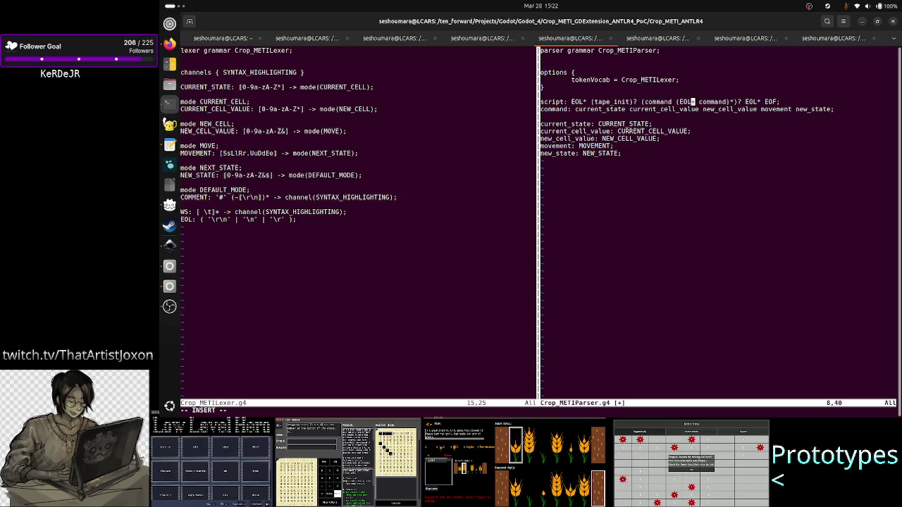
key(Left)
key(Left)
key(Left)
key(Left)
key(Left)
key(Left)
key(Right)
key(Right)
key(Right)
key(Right)
key(Right)
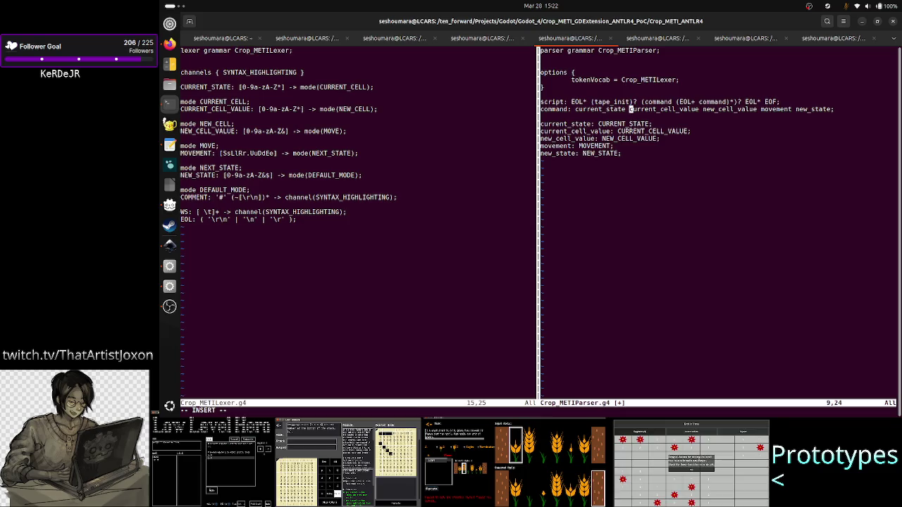
- Add a new 'tape_init: PIPE' rule line below the script rule
text())
key(Right)
key(Right)
key(Right)
key(Right)
key(Right)
key(Right)
key(Right)
key(Right)
key(Right)
key(Return)
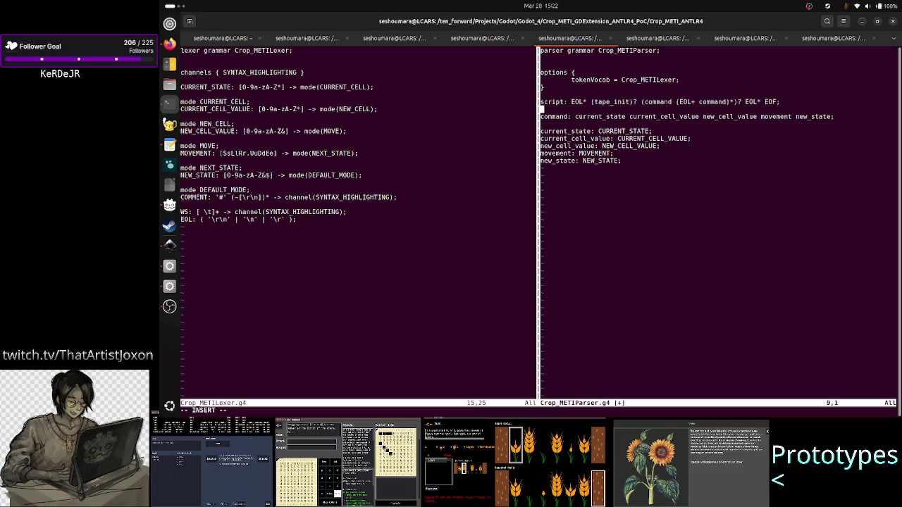
text(tape)
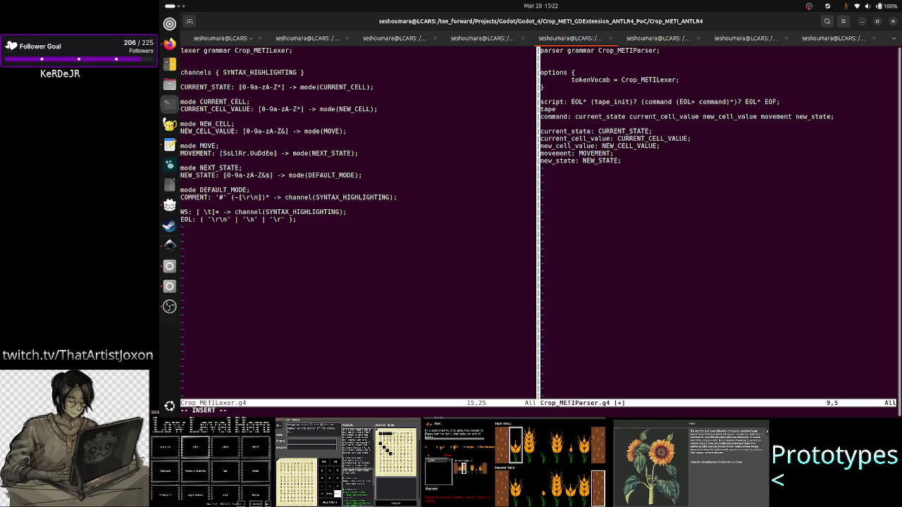
text(_init)
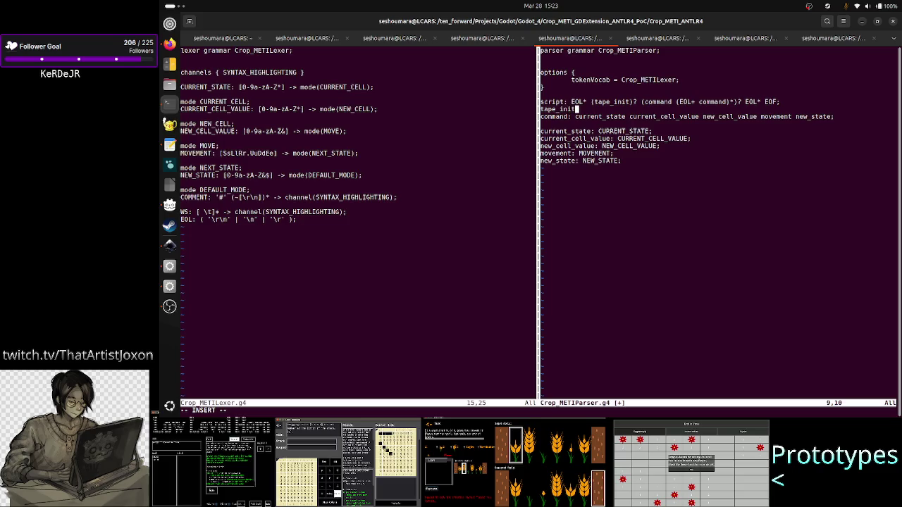
text(:)
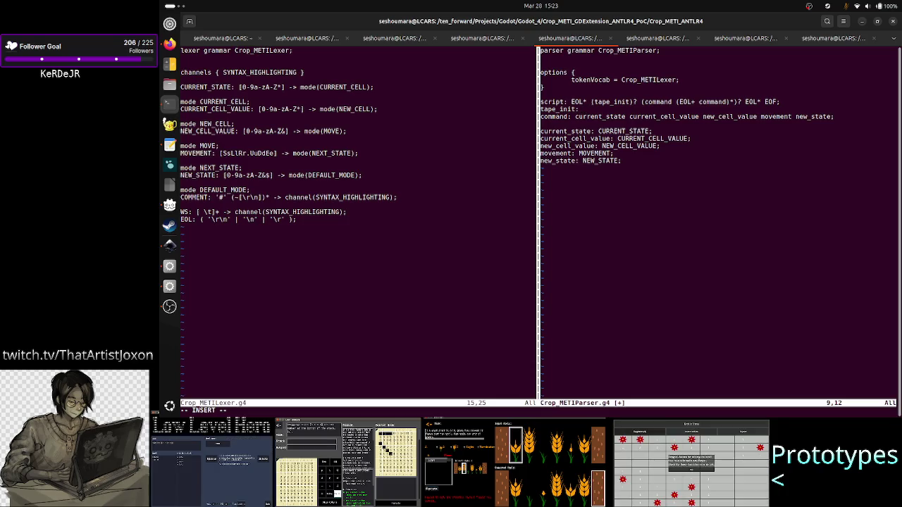
text(PIPE)
- Switch between Vim and Inkscape, leaving the level mockup in front
key(alt+Tab)
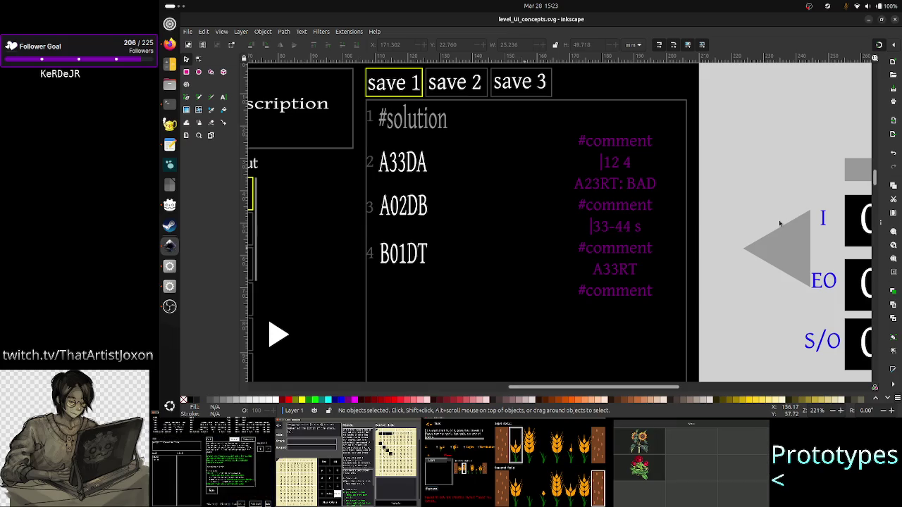
key(alt+Tab)
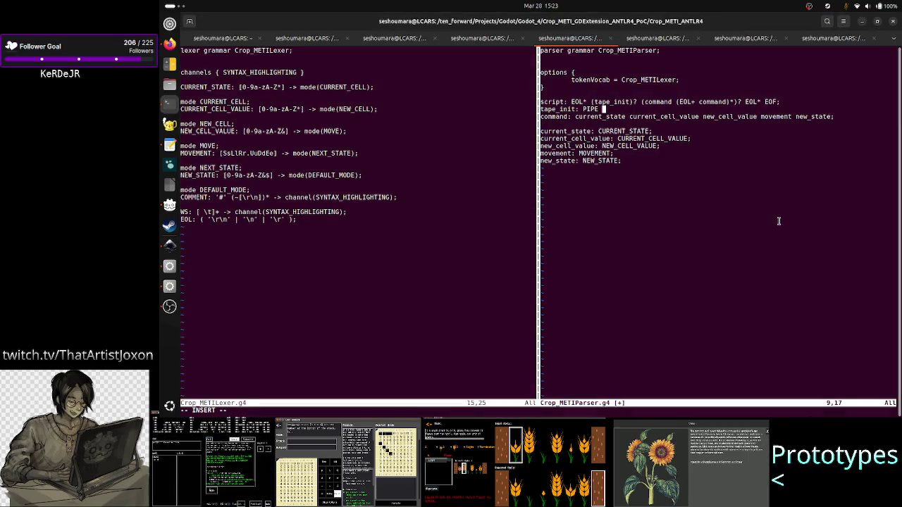
key(alt+Tab)
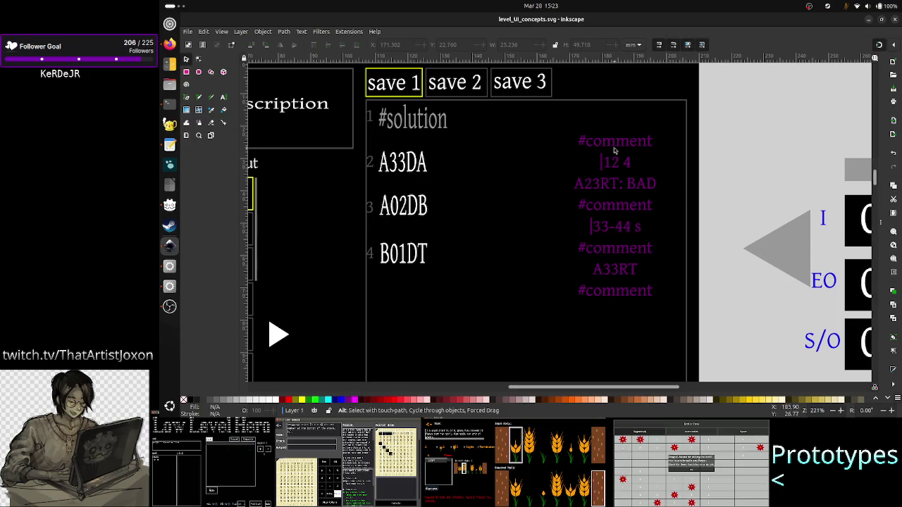
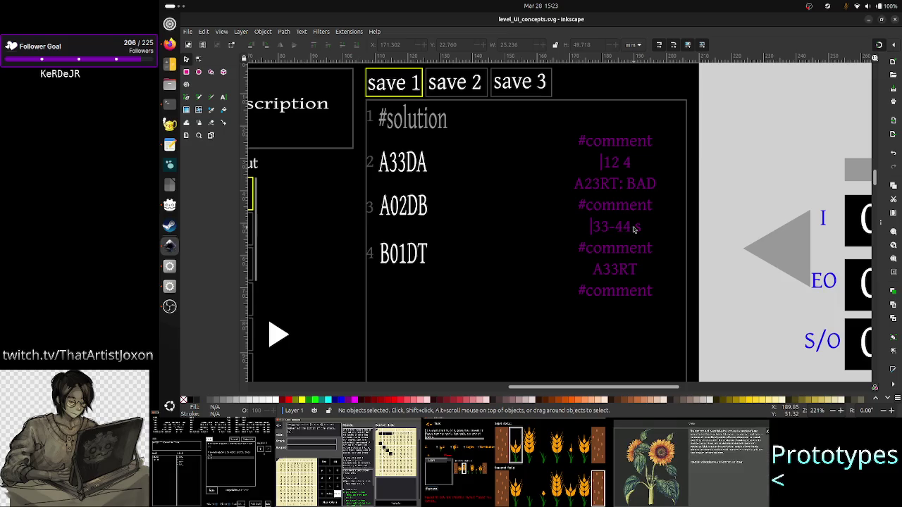
- Put the caret after '12' in the purple comment text and delete the space before '4'
key(alt+Tab)
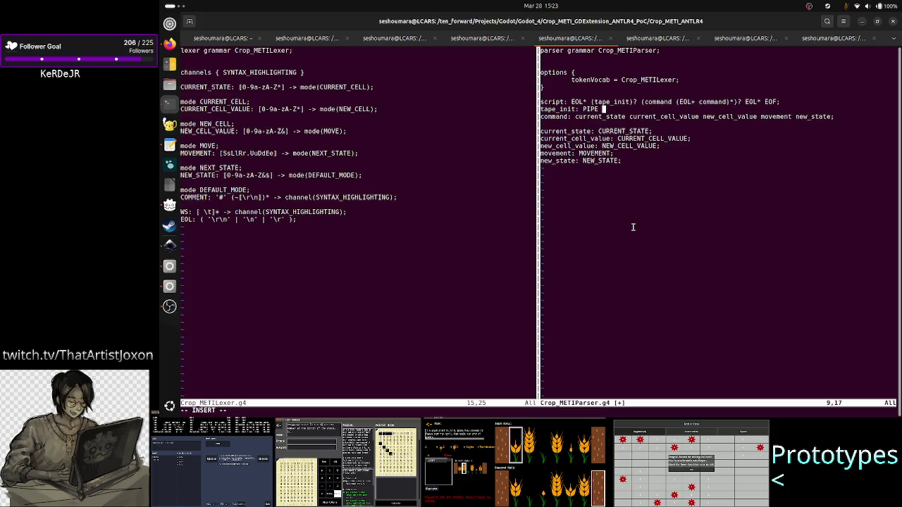
key(alt+Tab)
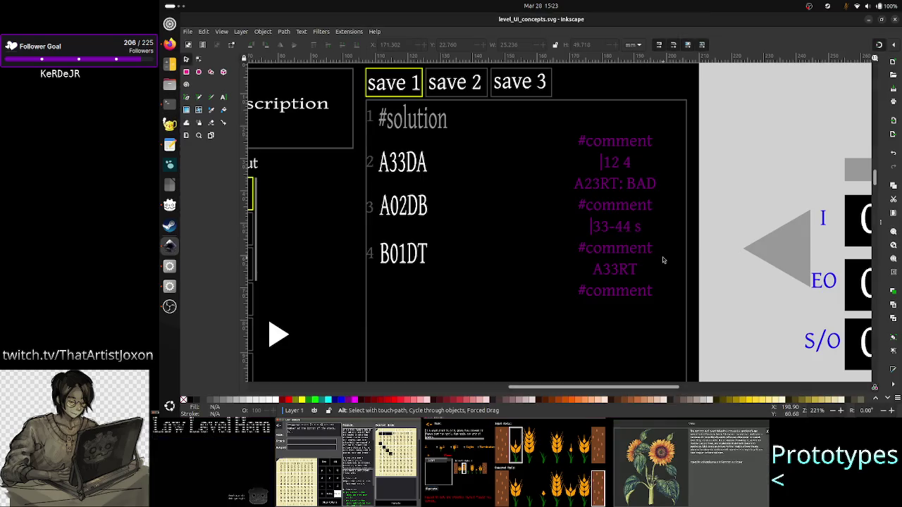
click(624, 165)
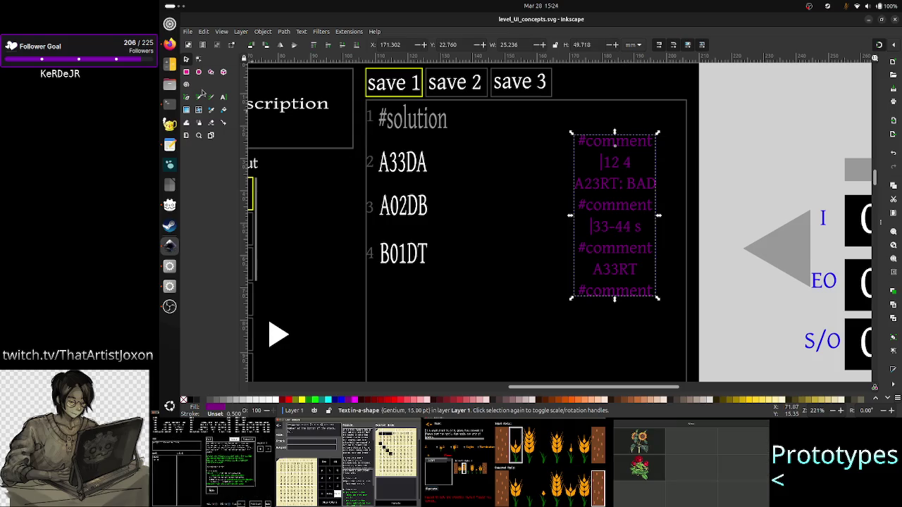
click(224, 98)
click(626, 162)
key(BackSpace)
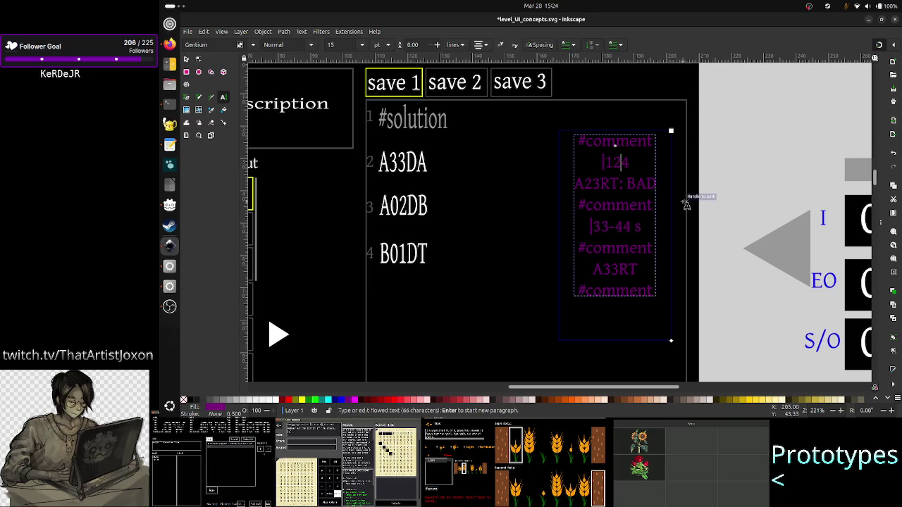
- Make the first comment lines read '12:4' and 'A23RT > BAD'
text(:)
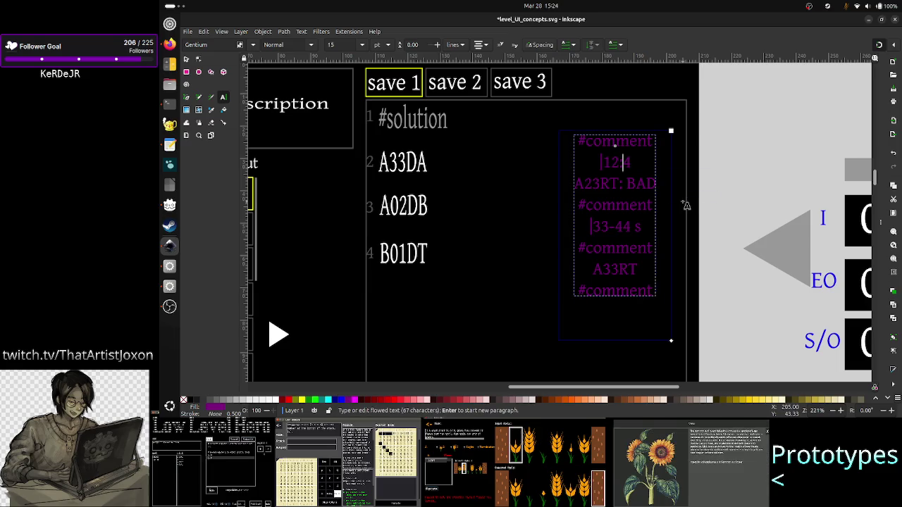
key(Down)
key(Down)
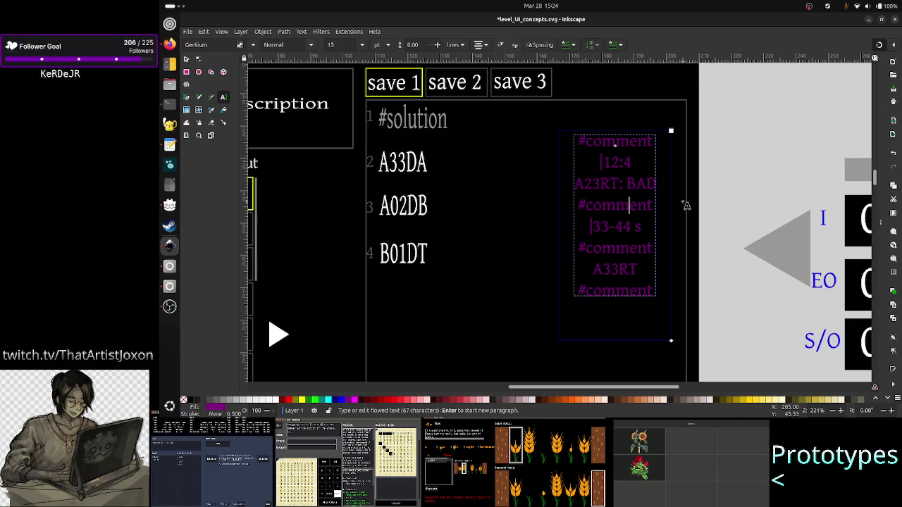
key(Up)
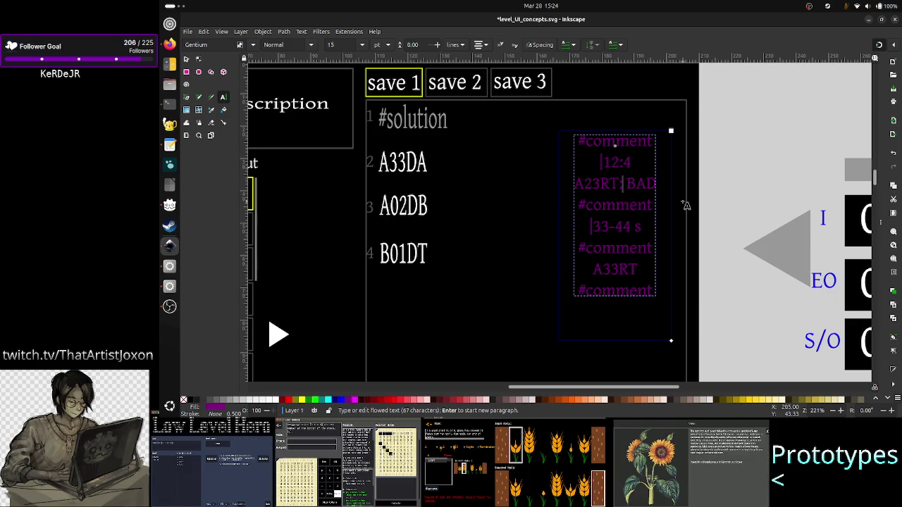
key(BackSpace)
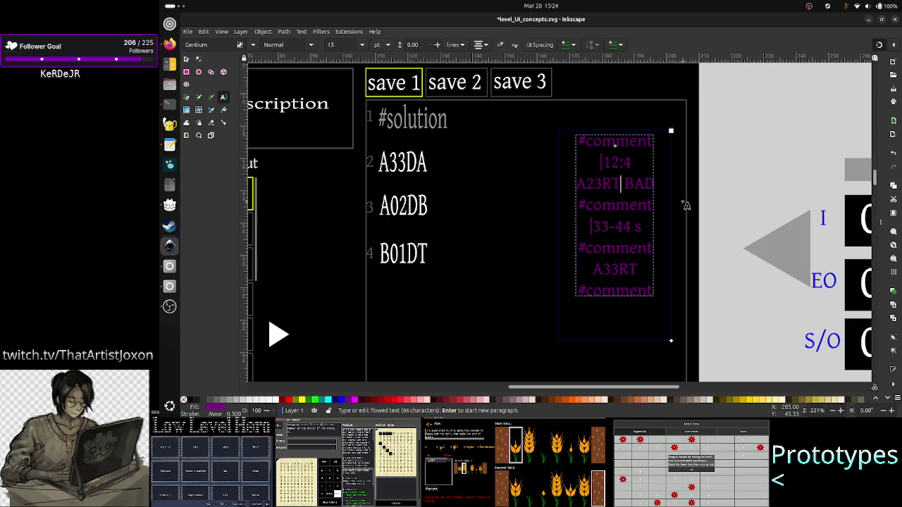
text(>)
key(Left)
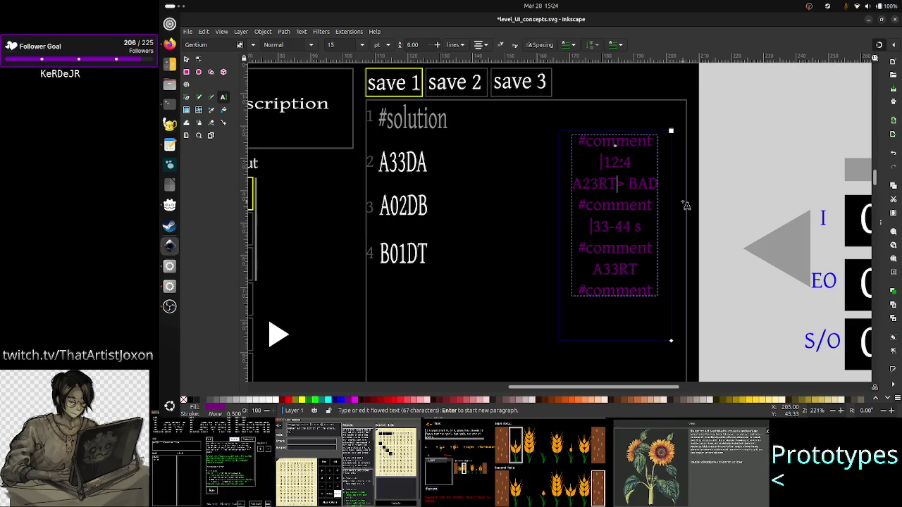
- Put a colon between '44' and 's' on the 33-44 line, trying spacing around the dash and colon
key(Down)
key(Down)
key(Down)
key(Up)
key(Right)
key(Right)
key(BackSpace)
text(:)
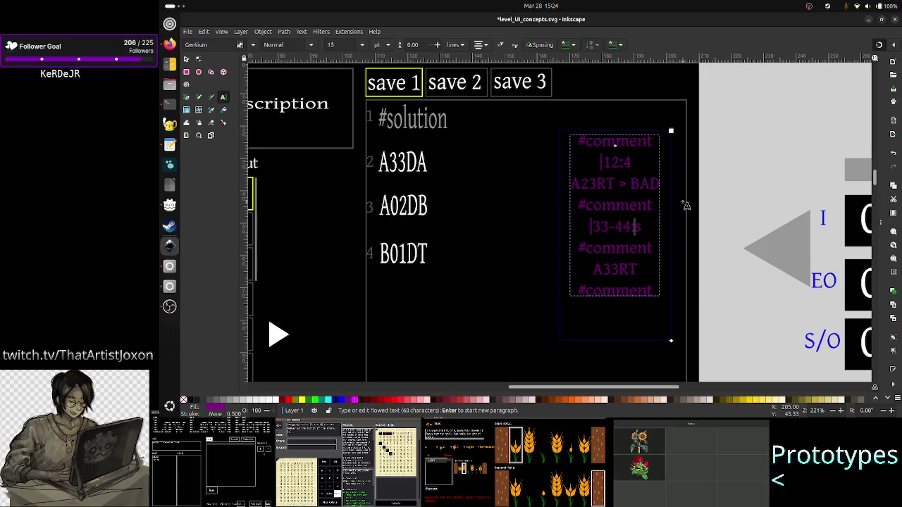
key(Left)
key(Left)
key(Left)
key(Left)
key(Left)
key(Left)
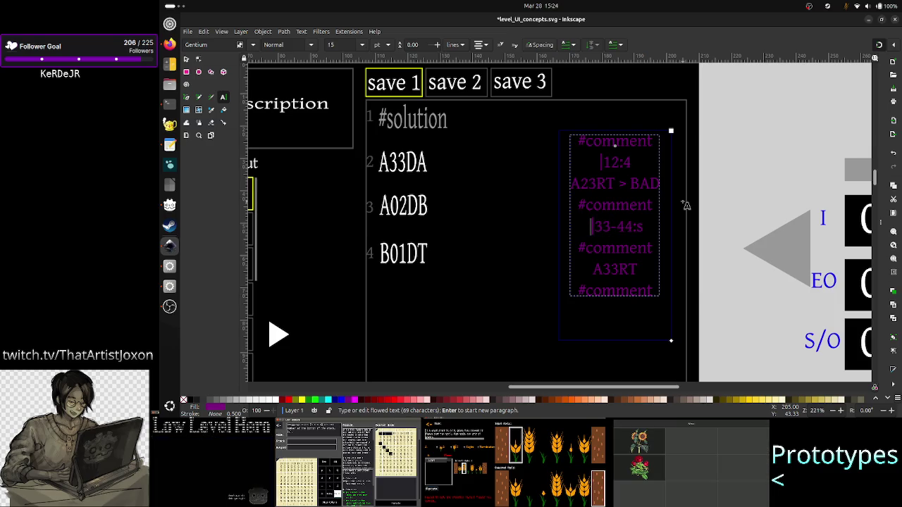
key(BackSpace)
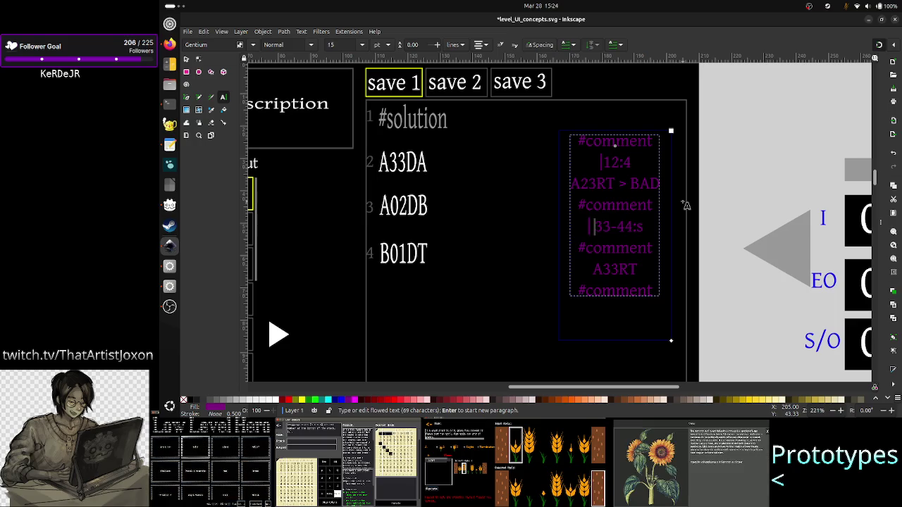
key(Right)
key(Right)
key(Right)
key(Left)
key(Left)
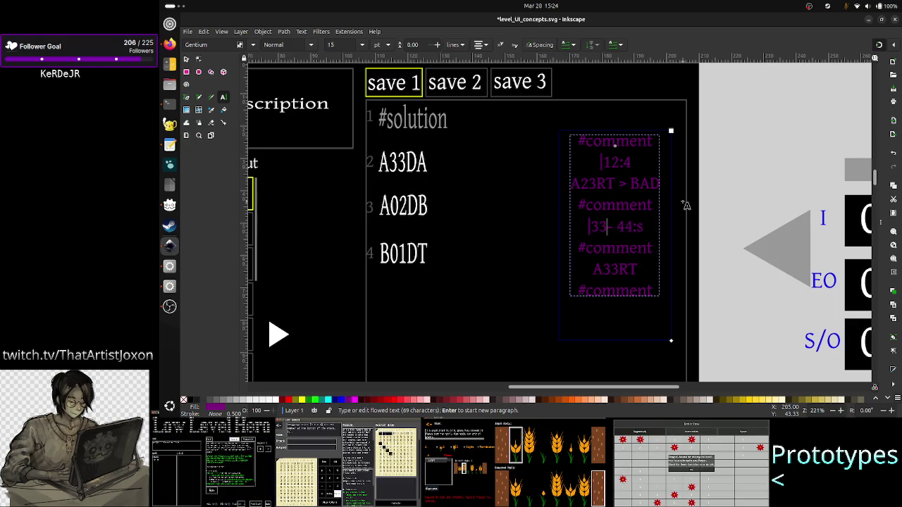
key(Right)
key(Right)
key(Right)
key(Right)
key(Right)
key(End)
key(Left)
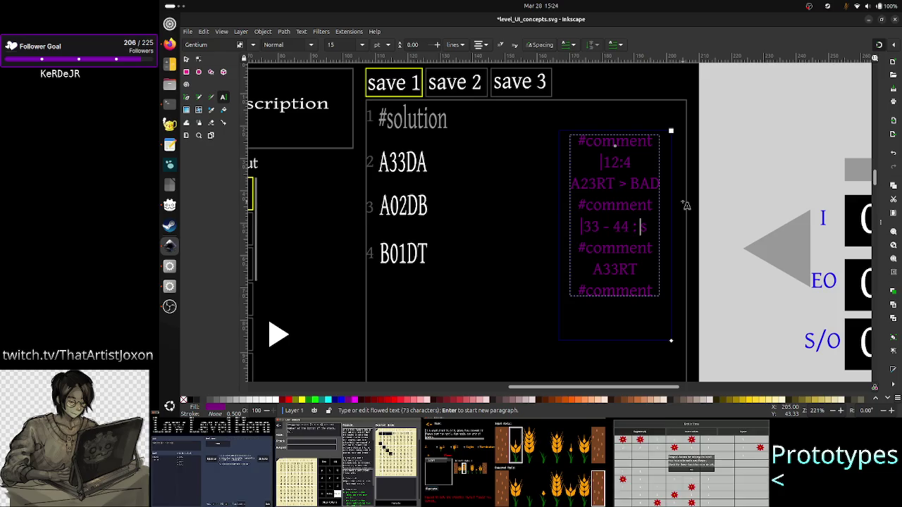
- Strip the extra spaces and characters so the line reads '33-44:s'
key(BackSpace)
key(BackSpace)
key(Right)
key(Right)
key(BackSpace)
key(Left)
key(Left)
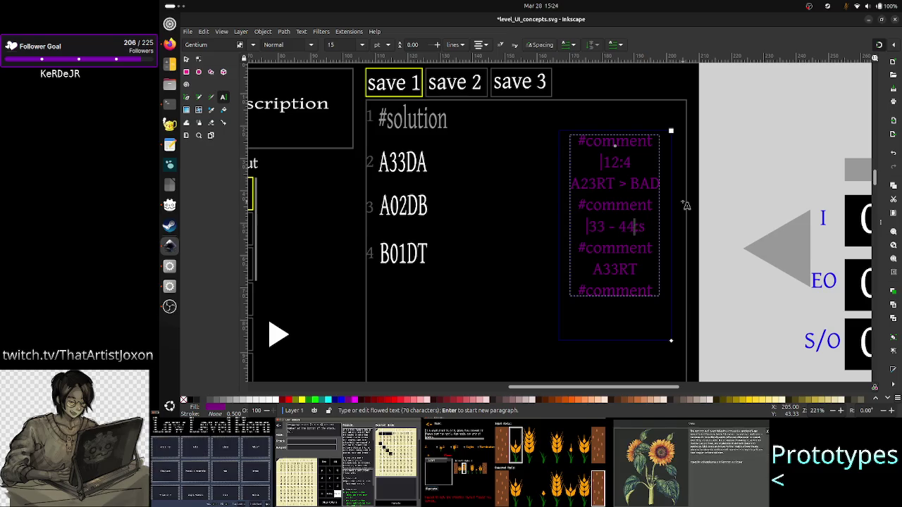
key(Left)
key(Left)
key(BackSpace)
key(Left)
key(BackSpace)
key(Left)
key(Left)
key(Left)
key(Delete)
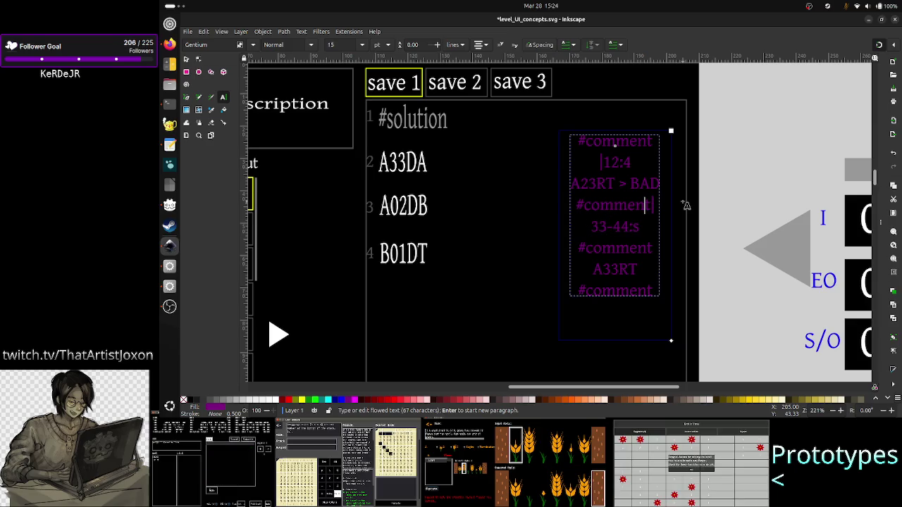
- Put '33-44:s' back on its own paragraph and add an empty line below it
key(Return)
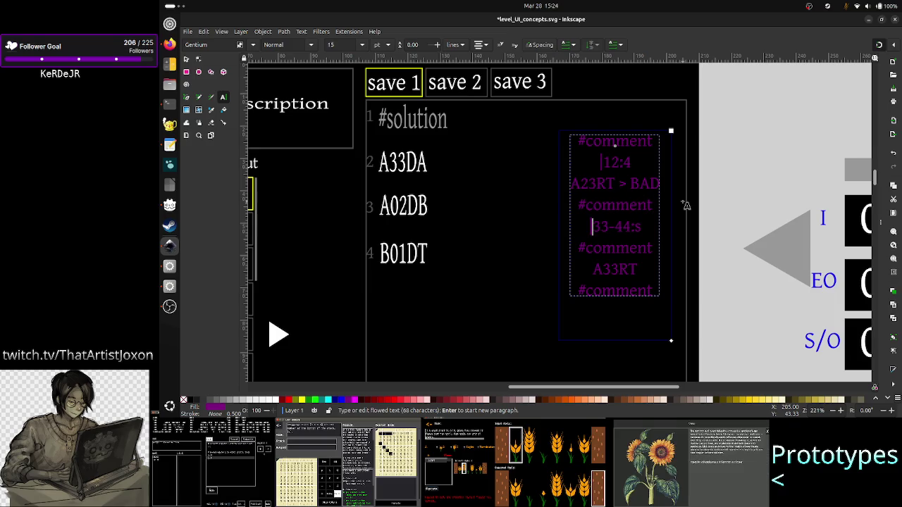
key(shift+Right)
key(shift+Right)
key(shift+Right)
key(shift+Right)
key(shift+Right)
key(shift+Right)
key(shift+Right)
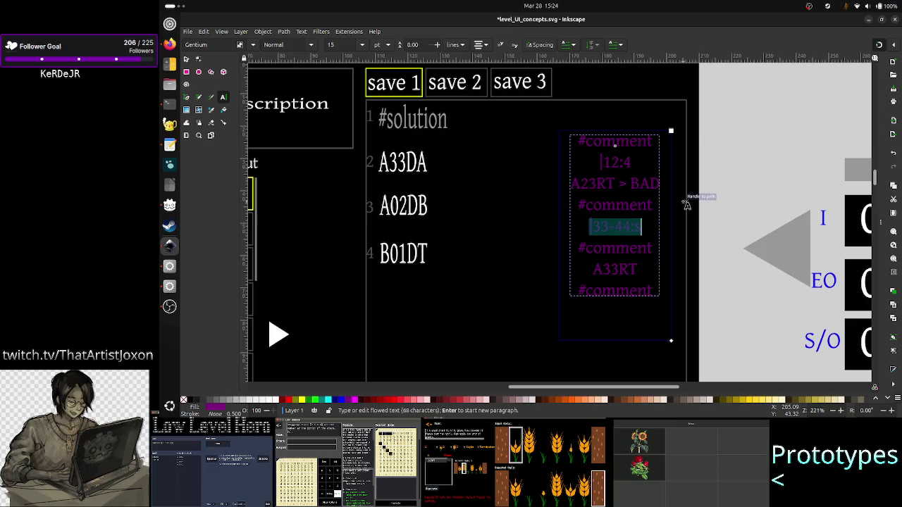
key(Right)
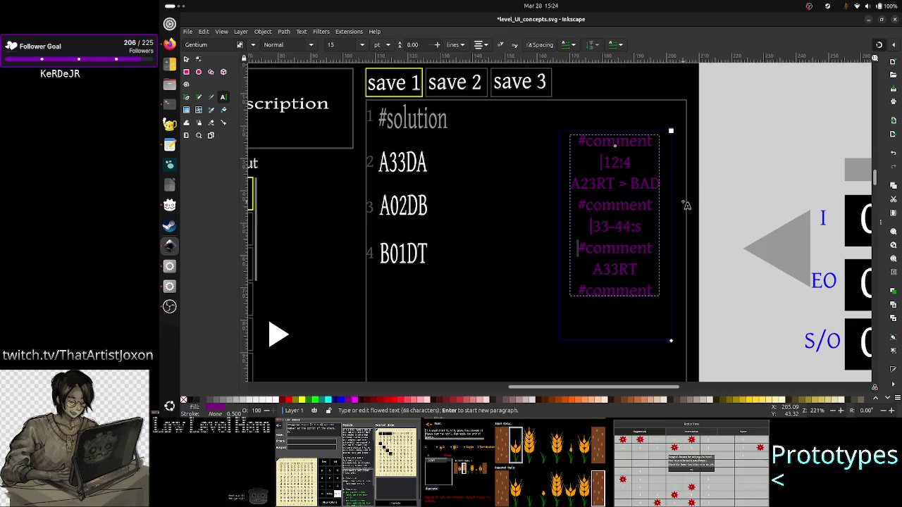
key(Up)
key(Right)
key(Right)
key(Right)
key(Right)
key(Right)
key(Right)
key(Right)
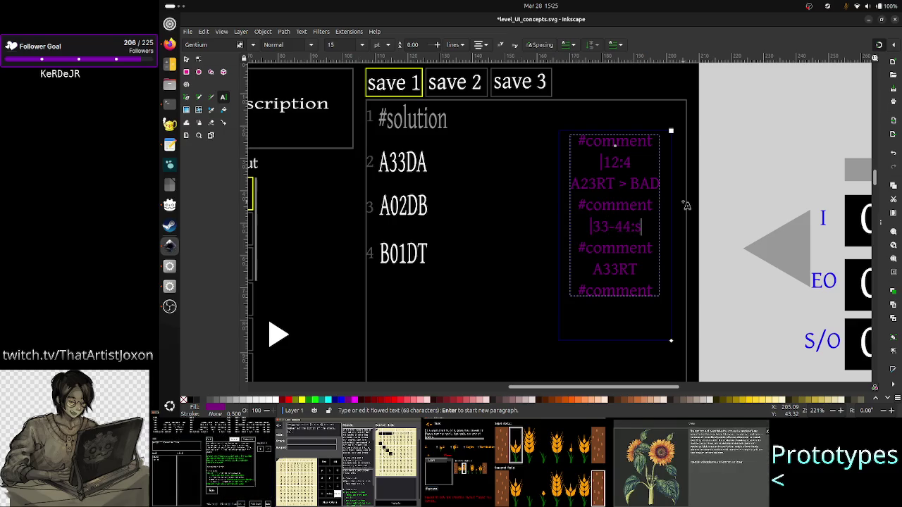
key(Return)
- Type ':' on the new line and return to the start of the 33-44:s line
text(:)
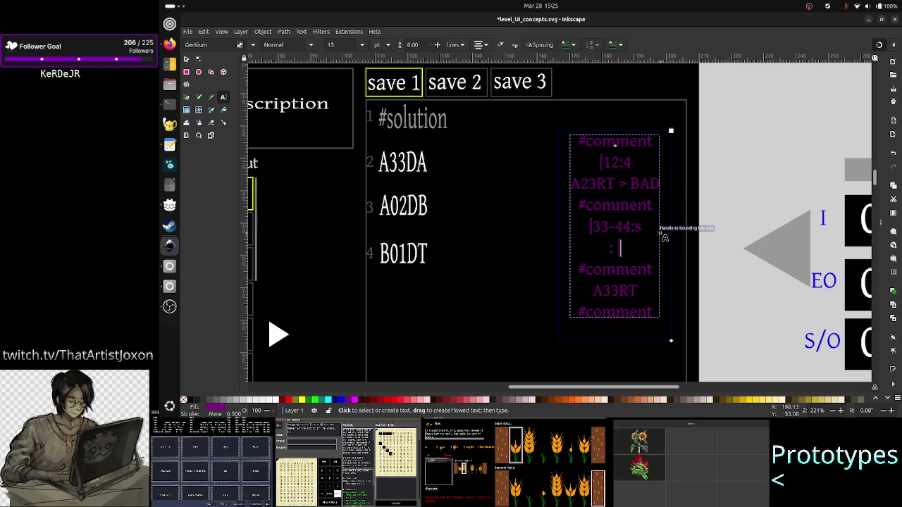
key(Left)
key(Left)
key(Up)
key(Right)
key(Right)
key(Right)
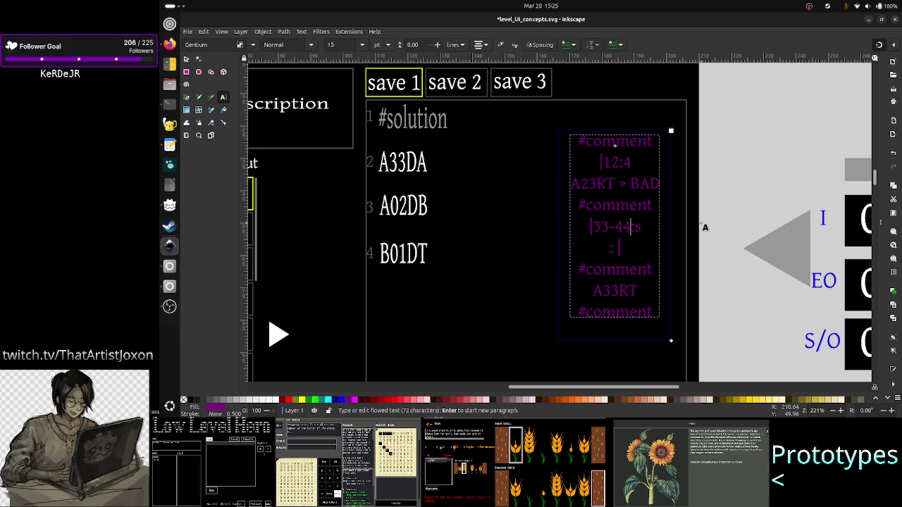
key(Left)
key(Up)
key(Up)
key(Down)
key(Left)
key(Left)
key(Left)
key(Left)
- Copy the leading pipe onto the new line, then switch to the Vim terminal
key(shift+Right)
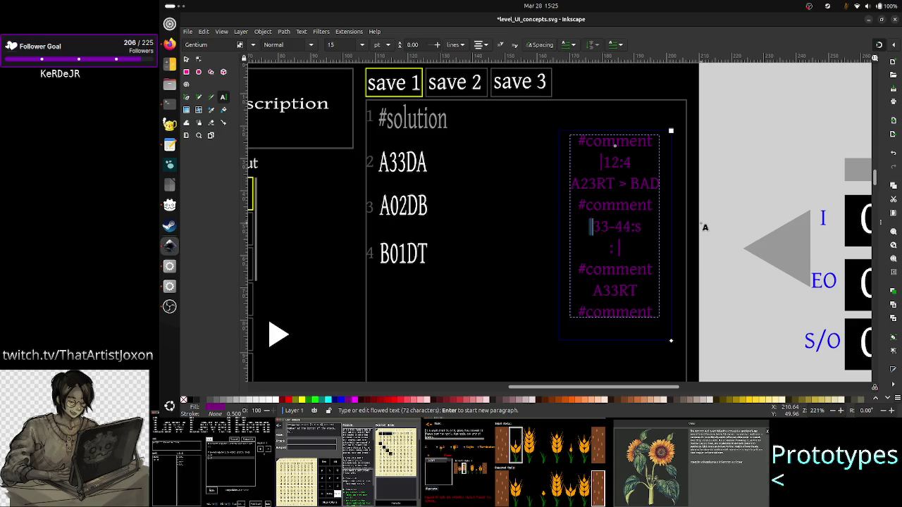
key(Down)
key(BackSpace)
key(Right)
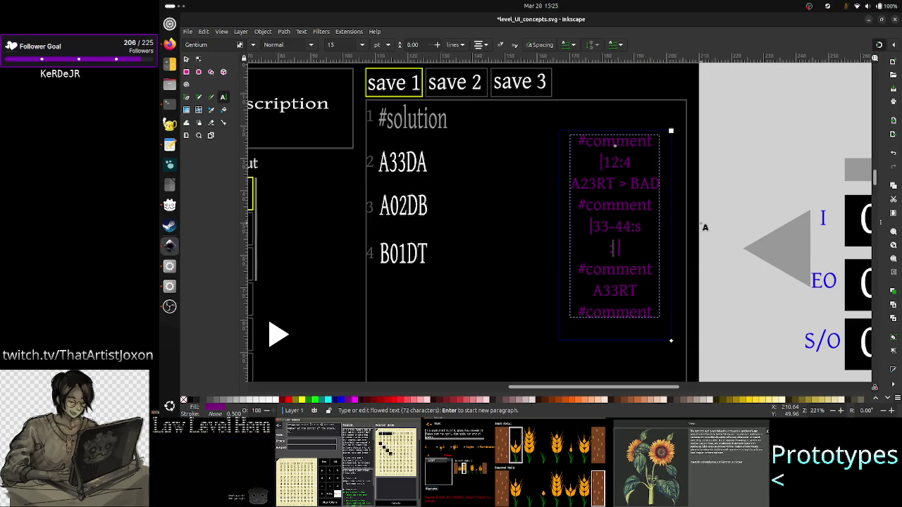
key(alt+Tab)
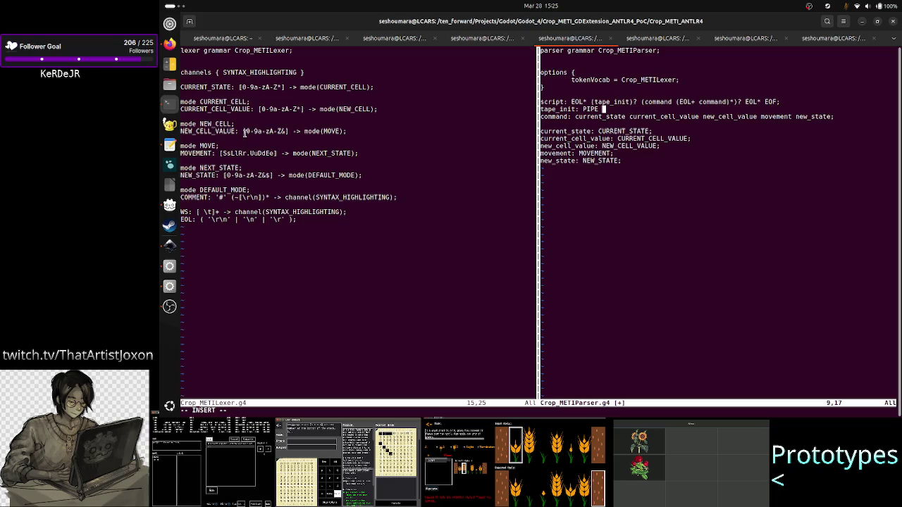
- Inspect the NEW_CELL_VALUE class [0-9a-zA-Z&] in Crop_METILexer.g4, then return to Inkscape
drag(245, 131, 284, 131)
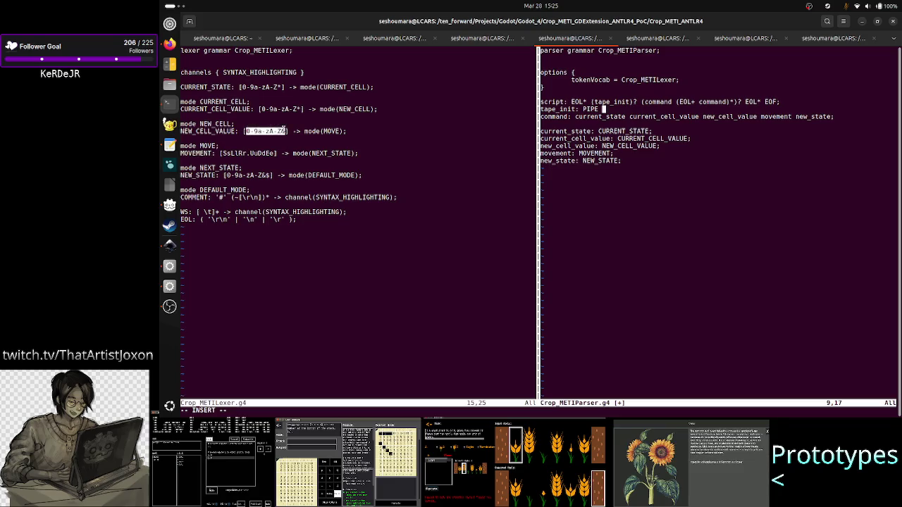
click(284, 130)
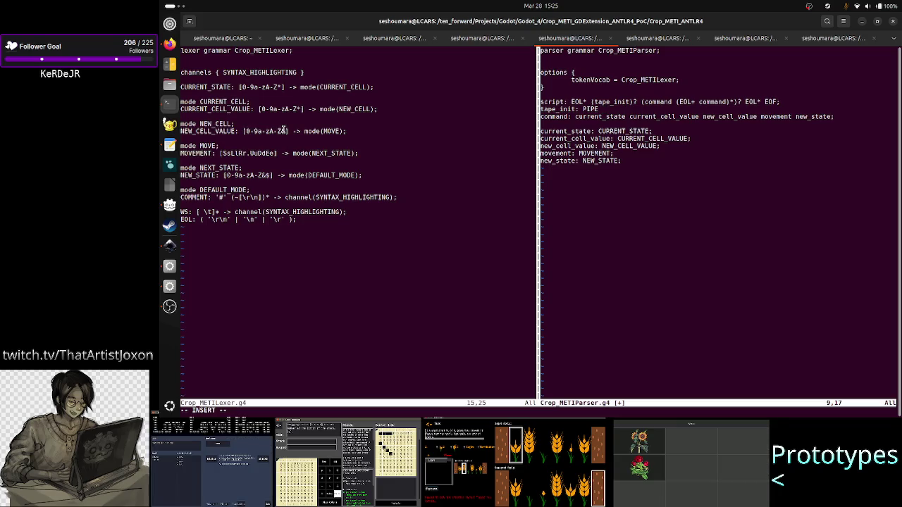
drag(245, 131, 279, 131)
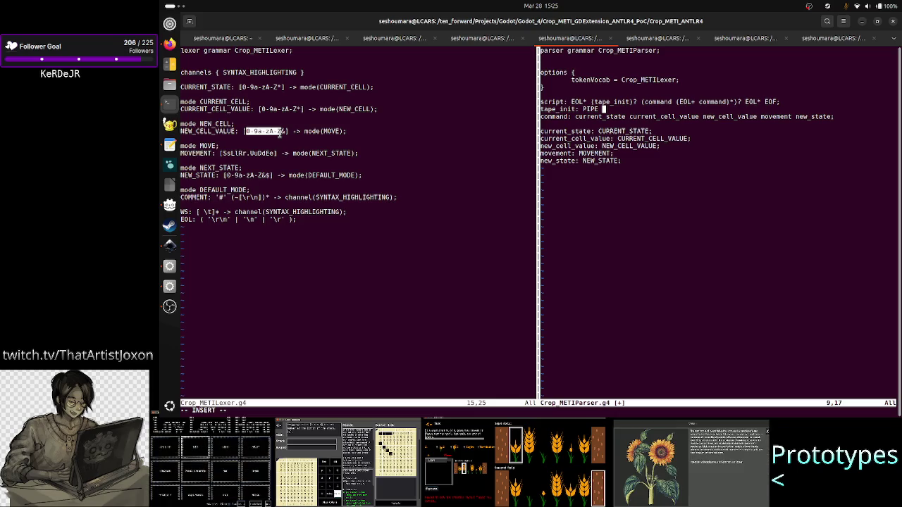
drag(256, 141, 290, 131)
click(289, 131)
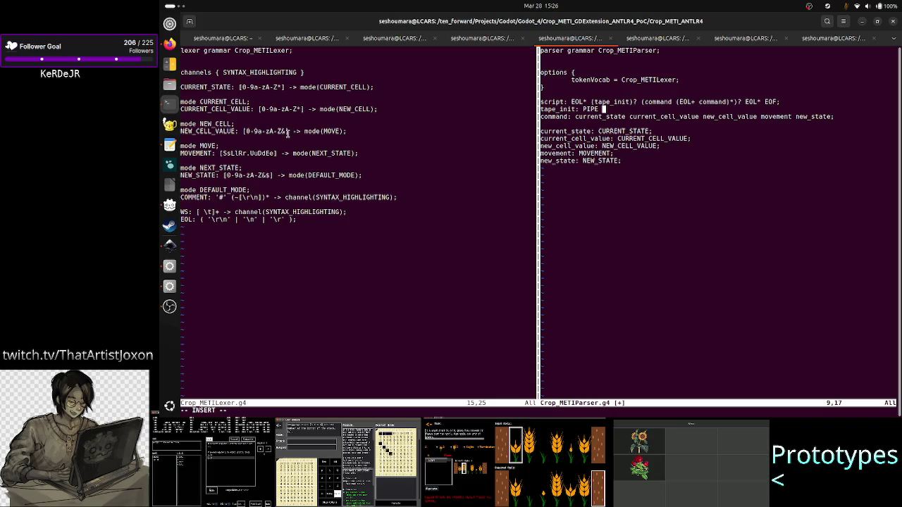
key(alt+Tab)
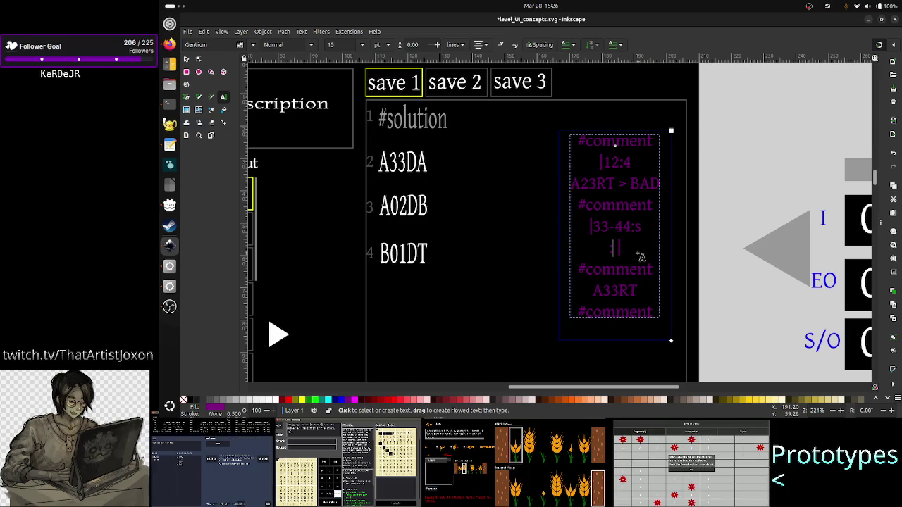
- Delete the stray pipe line below '33-44:s' and go to the '8-8 9' entry in brainstorming.txt
double_click(618, 251)
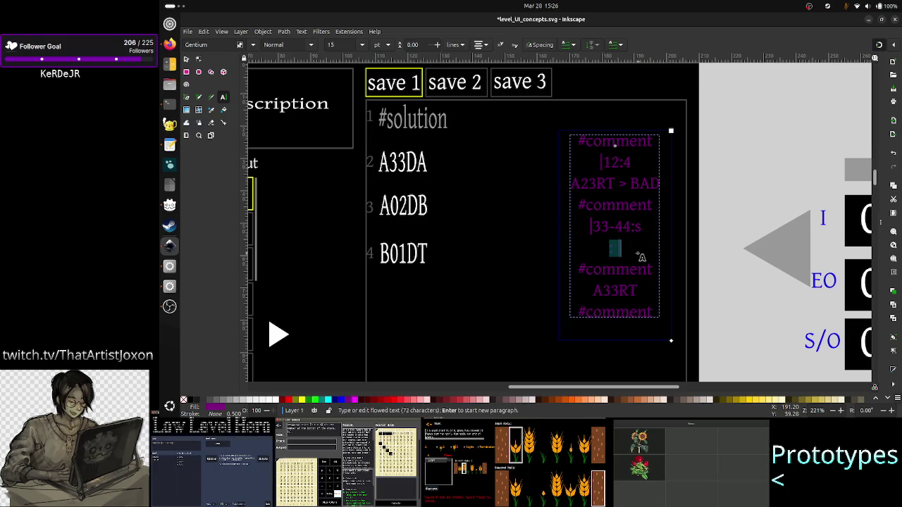
key(BackSpace)
key(BackSpace)
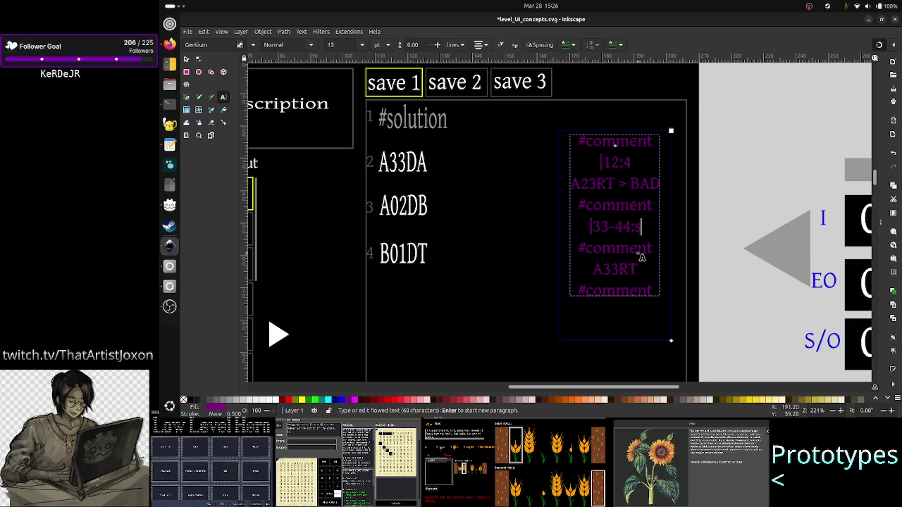
key(alt+Tab)
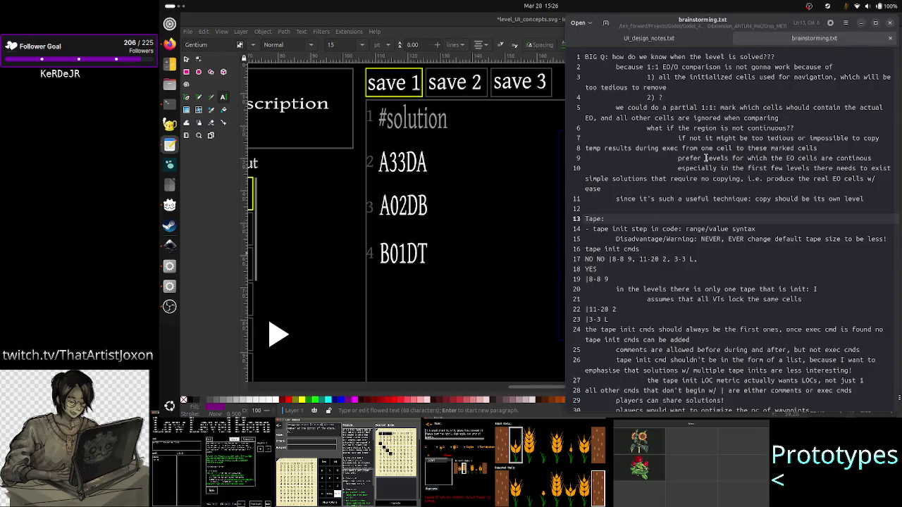
click(625, 259)
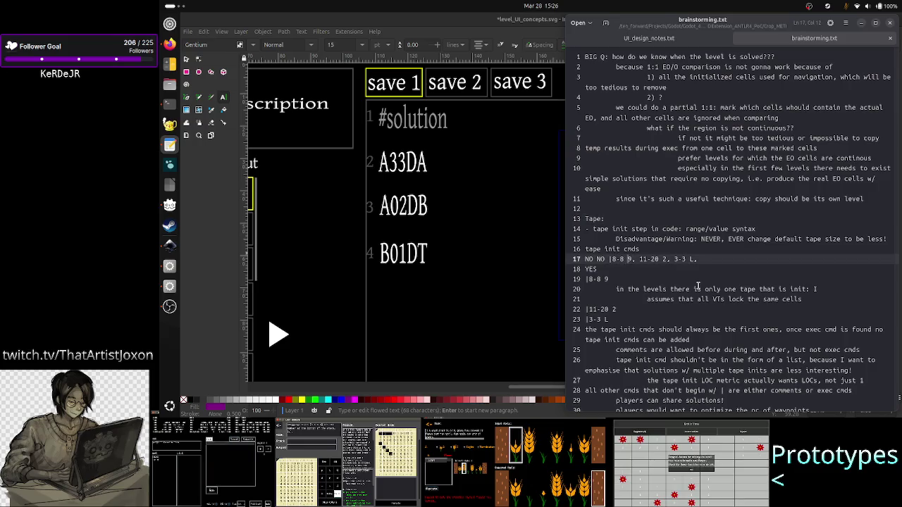
- Replace the spaces with colons in the first examples: '8-8:9', '11-20:2', '3-3:L'
key(Delete)
text(:)
key(Right)
key(Right)
key(Right)
key(Right)
key(Right)
key(Delete)
text(:)
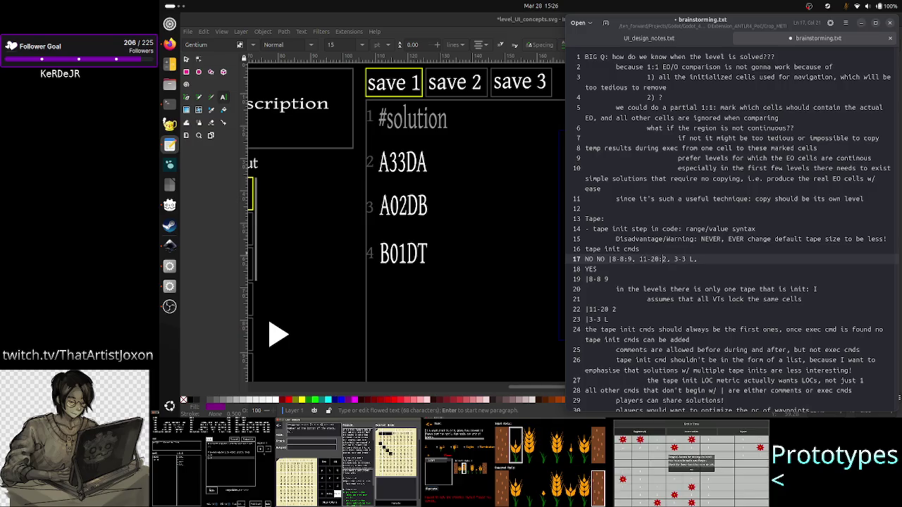
key(Right)
key(Right)
key(Right)
key(Right)
key(Right)
key(Right)
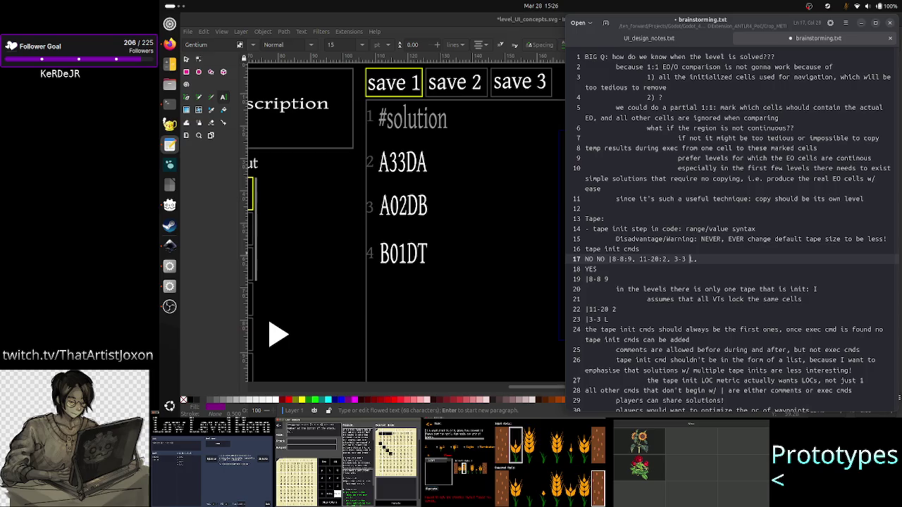
key(BackSpace)
text(:)
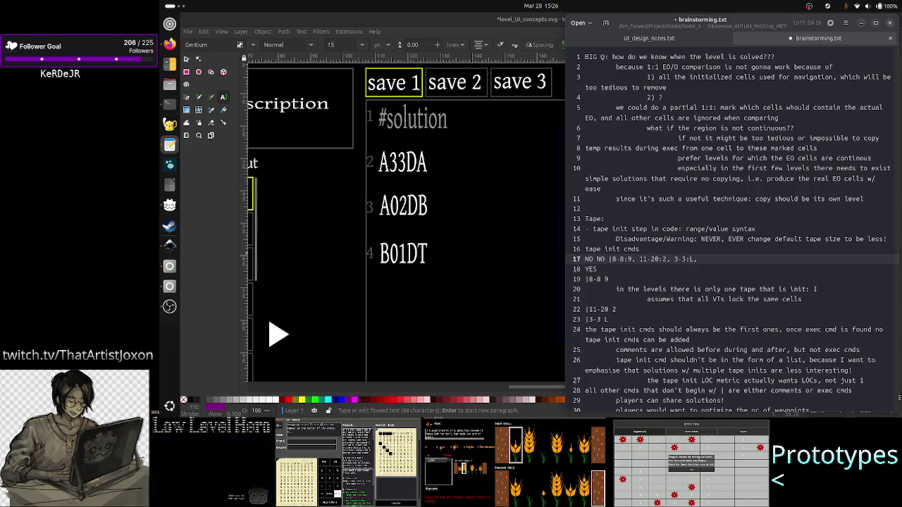
- Use colons in the piped examples too: '|8-8:9', '|11-20:2' and '|3-3:L'
key(Down)
key(Down)
key(Left)
key(BackSpace)
text(:)
key(Down)
key(Down)
key(Down)
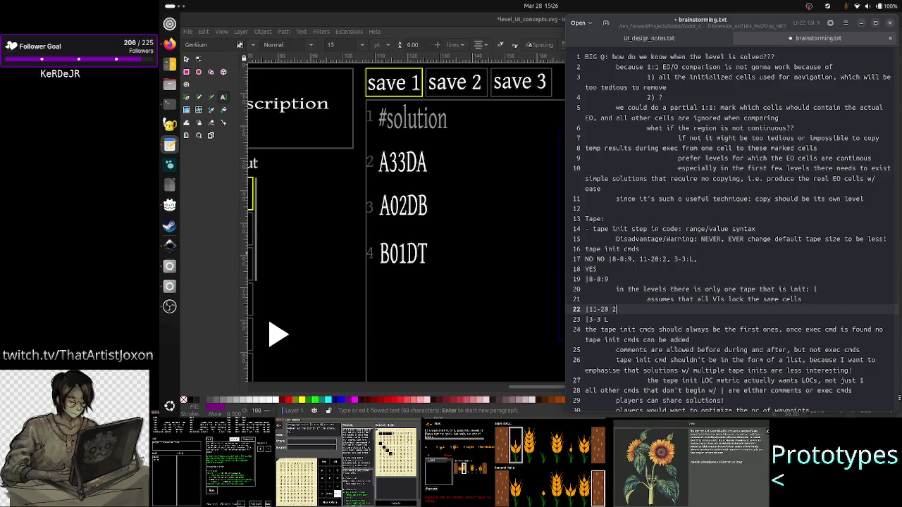
key(BackSpace)
text(:)
key(Down)
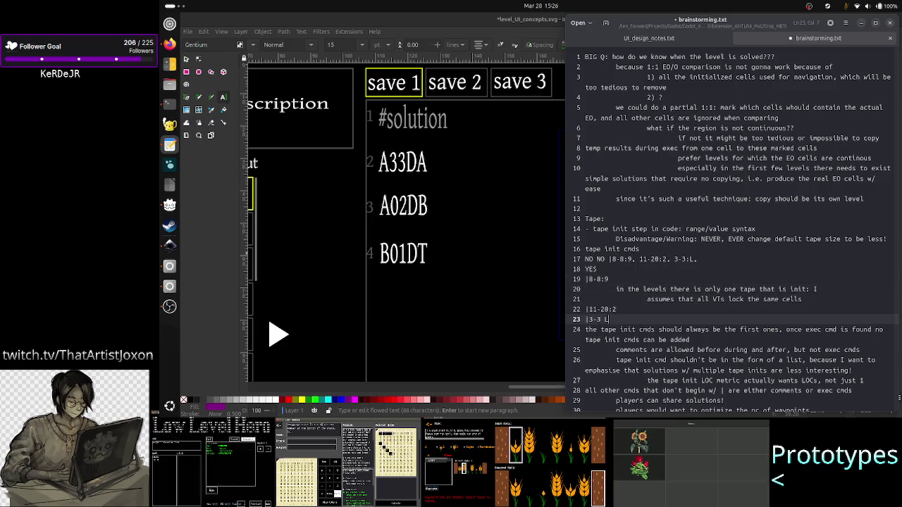
key(BackSpace)
text(:)
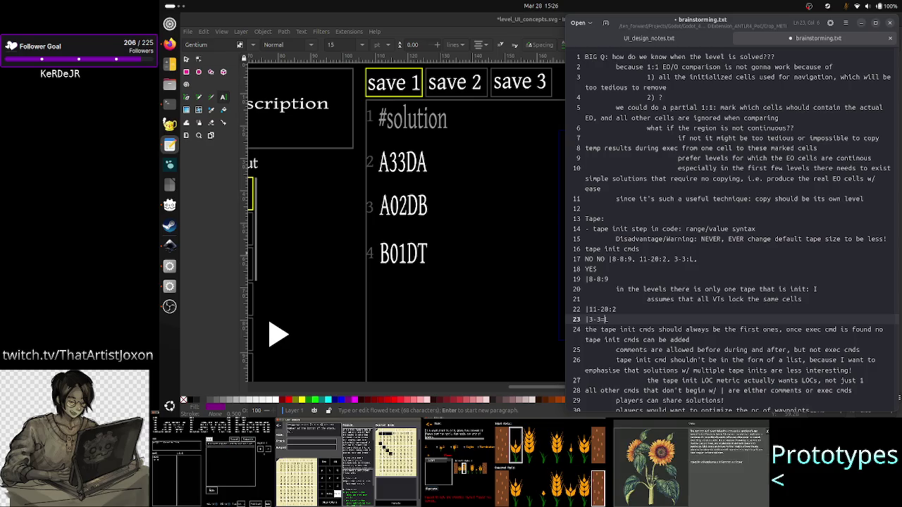
text(L)
- Try '=' instead of the colon in the line 22 entry, giving '11-20=2'
key(Up)
key(Delete)
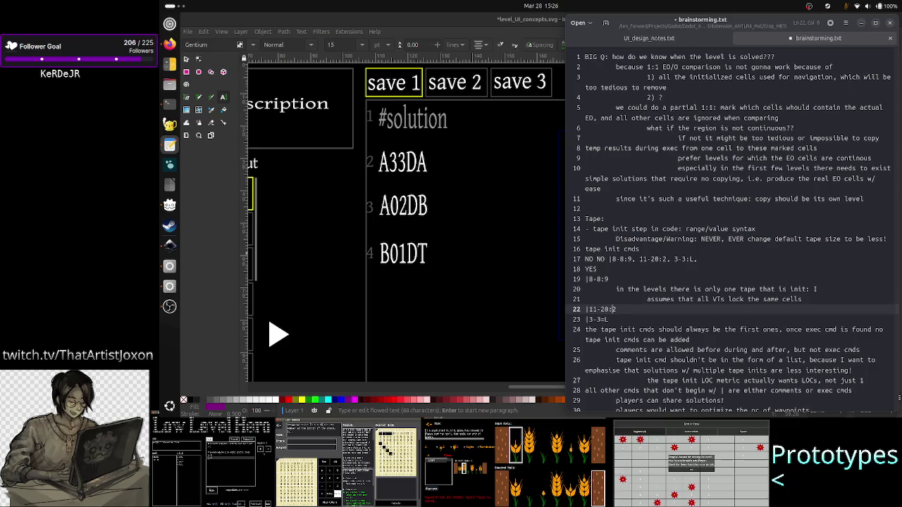
text(=)
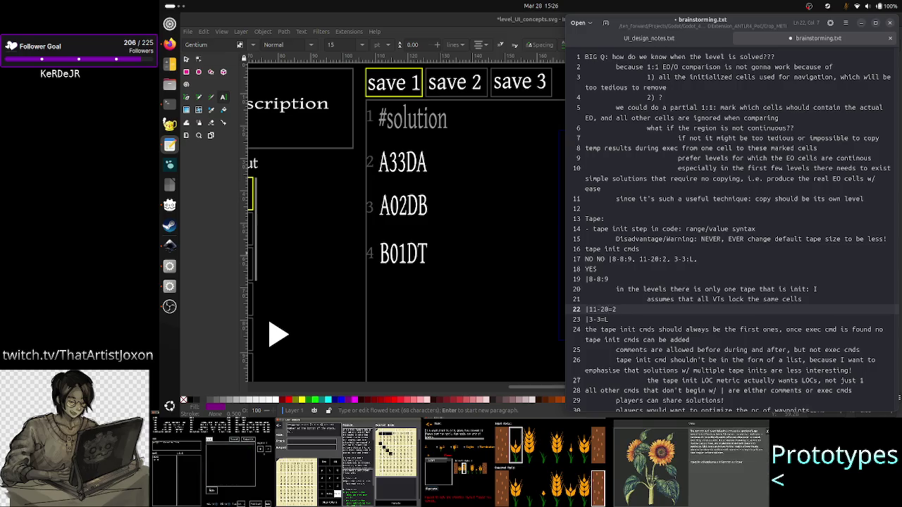
key(Left)
key(Left)
key(Left)
key(Left)
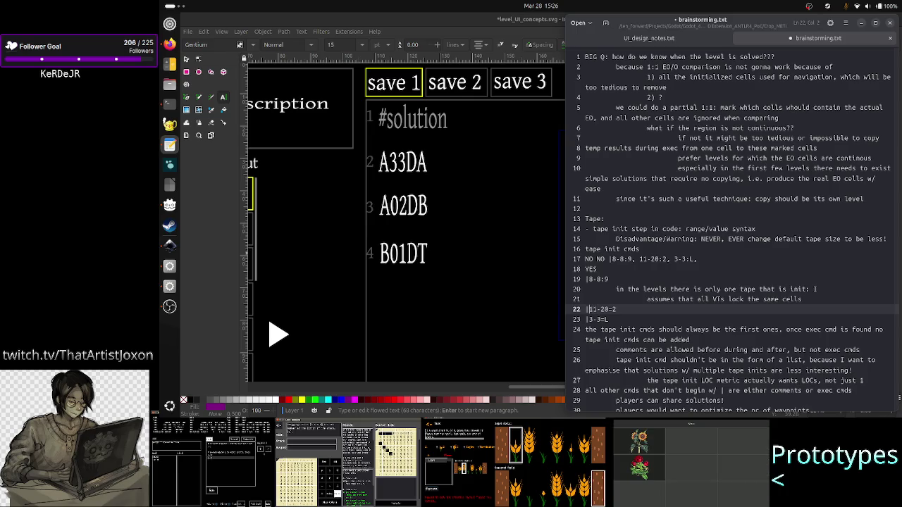
key(shift+Right)
key(shift+Right)
key(shift+Right)
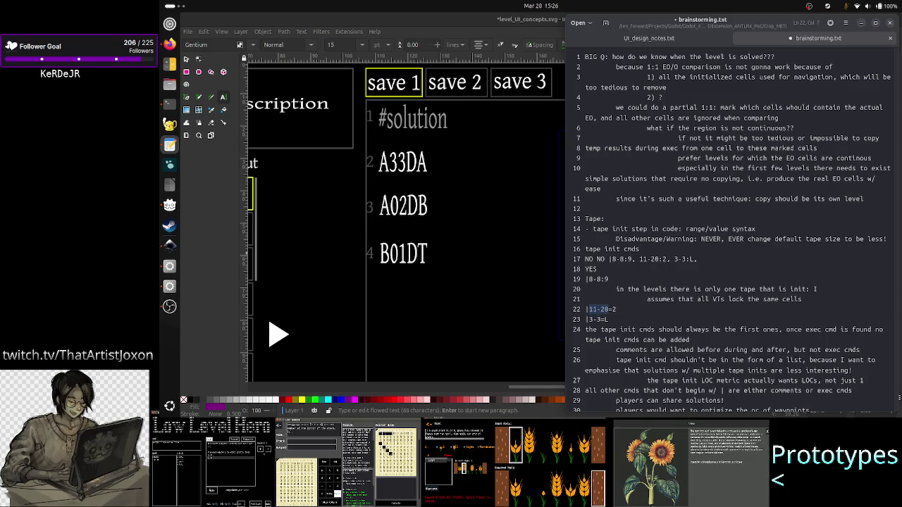
key(Right)
key(shift+End)
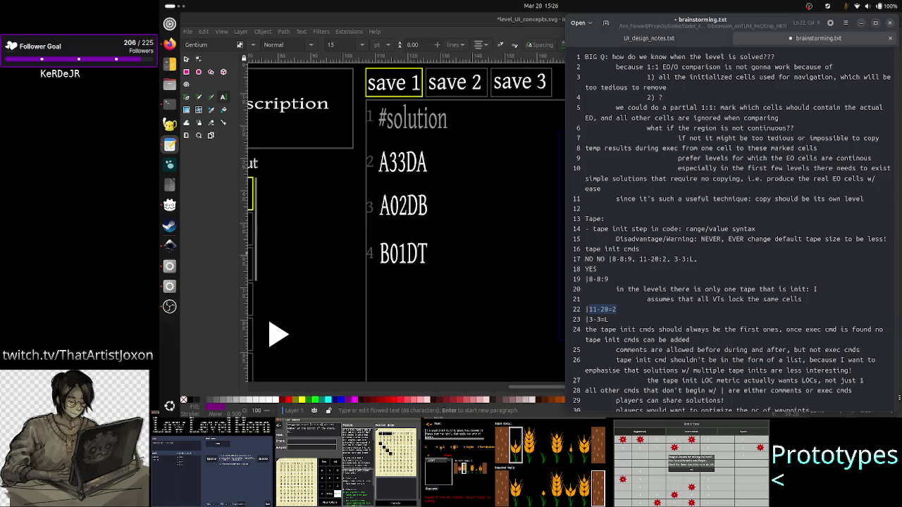
key(Right)
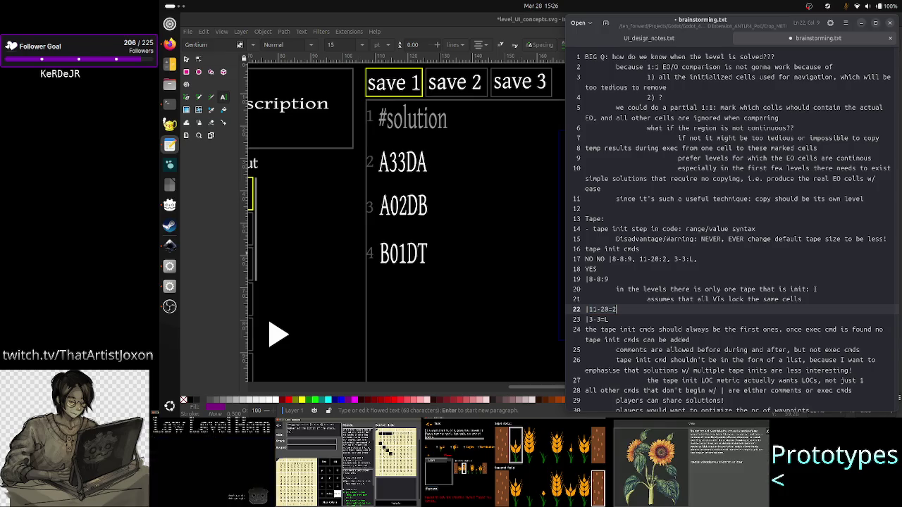
- Rework the 11-20 entry on line 22 so it reads '|11-20:2'
key(ctrl+Left)
key(ctrl+Left)
key(ctrl+Left)
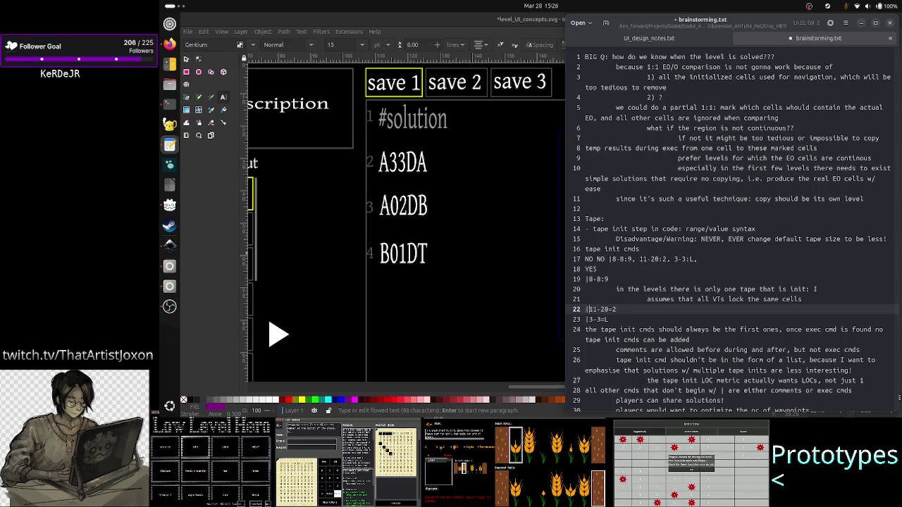
key(ctrl+shift+Right)
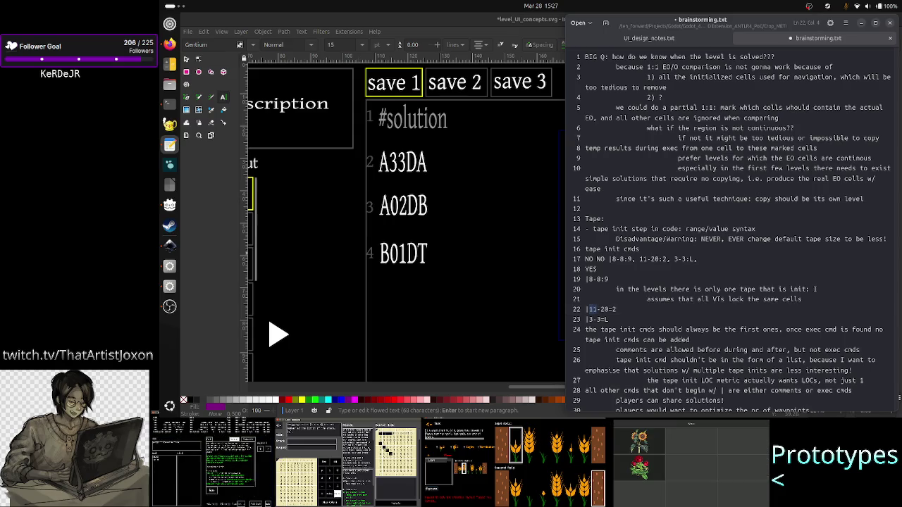
key(ctrl+shift+Right)
click(604, 309)
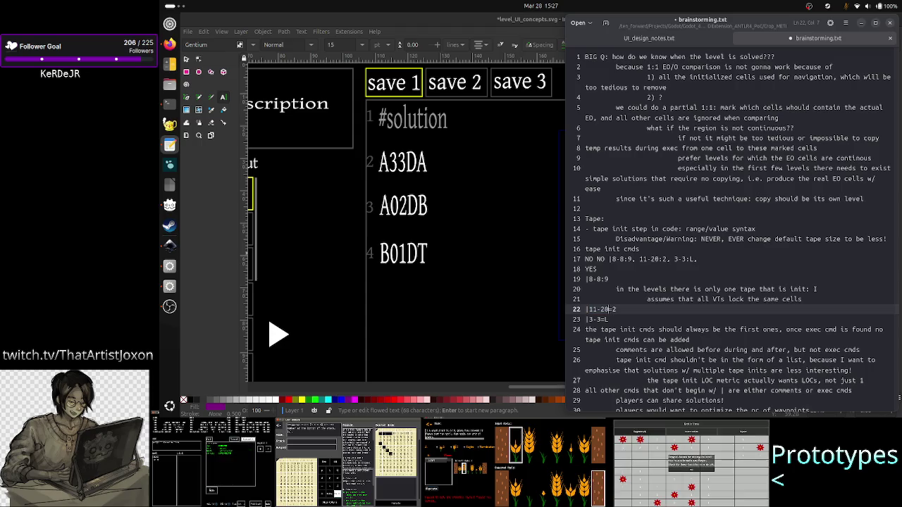
text(=)
key(End)
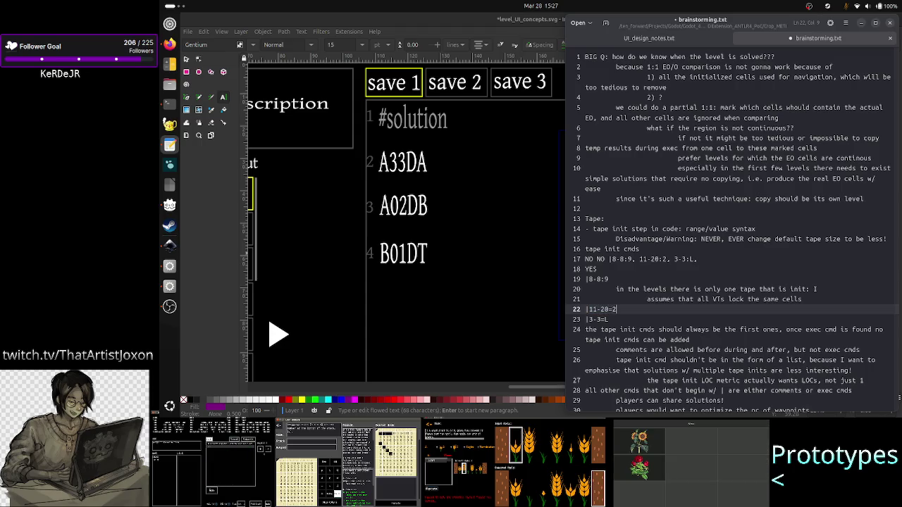
click(609, 309)
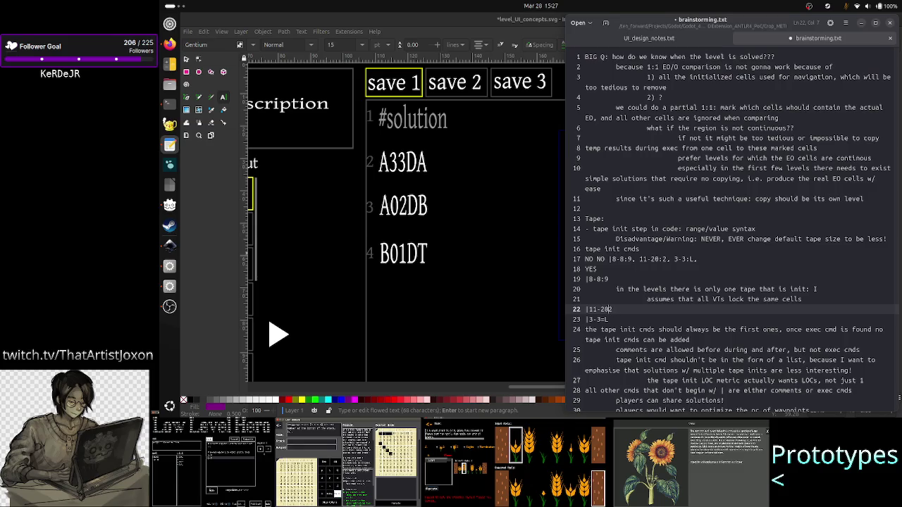
text(:)
- Adjust the colon and trailing L of the '|3-3:L' entry on line 23
key(Down)
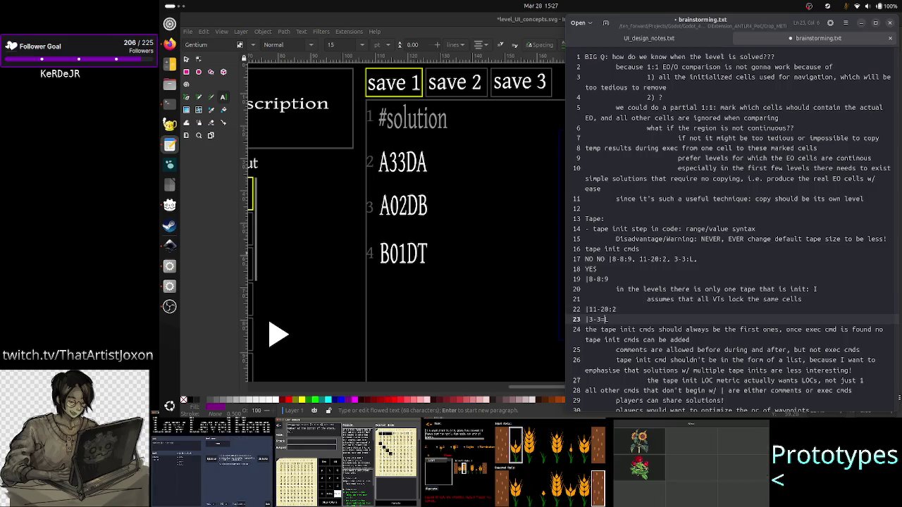
text(:L)
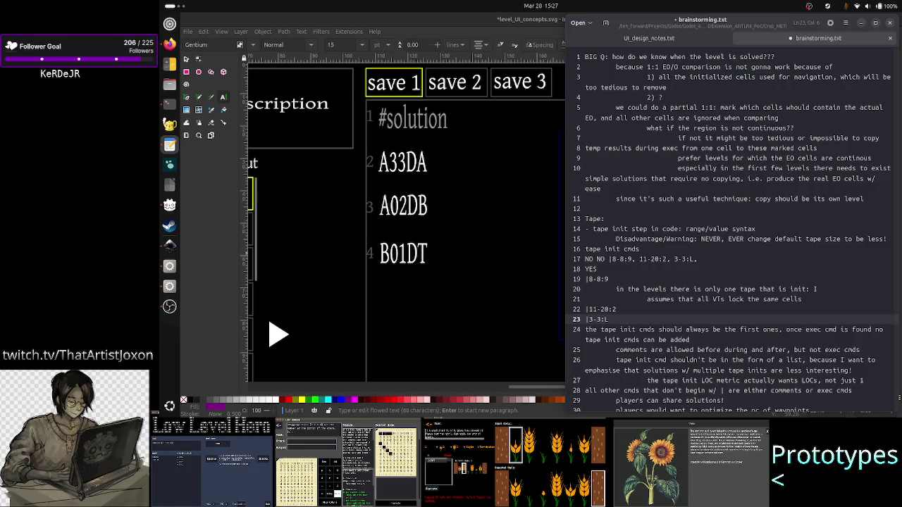
key(BackSpace)
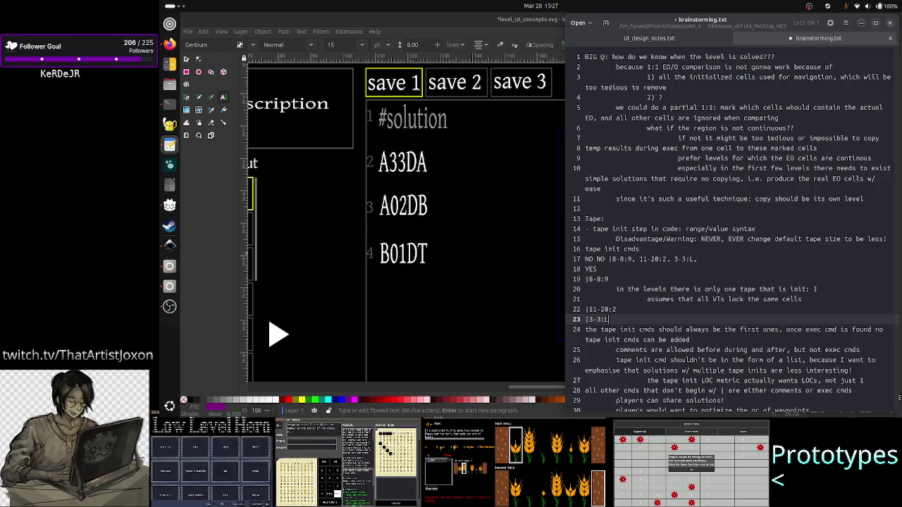
key(Left)
key(Left)
key(shift+Left)
key(Right)
key(Right)
key(shift+Right)
click(610, 309)
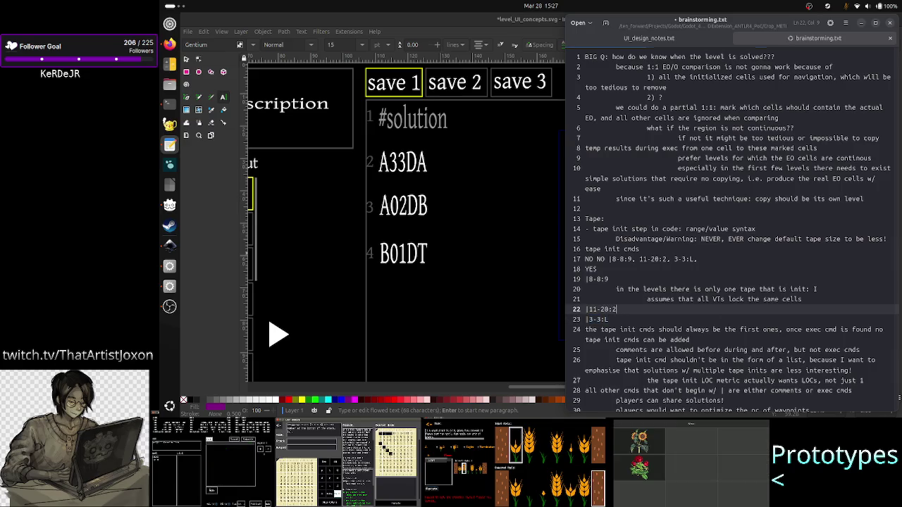
- Return to Vim and type RANGE on the tape_init line of the parser grammar
key(alt+Tab)
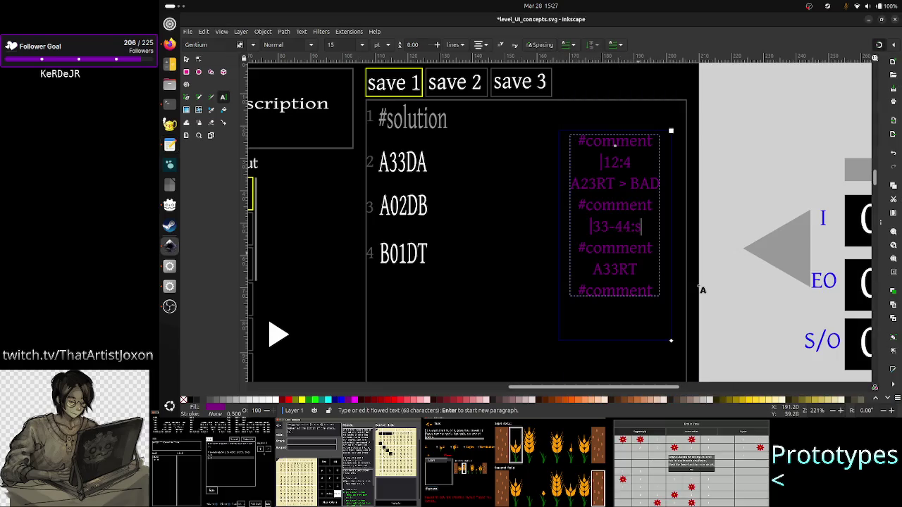
key(alt+Tab)
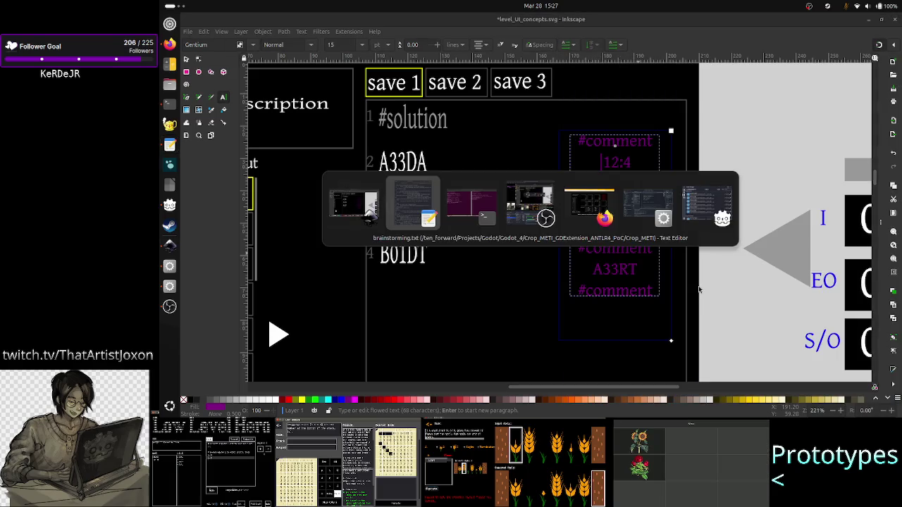
key(Tab)
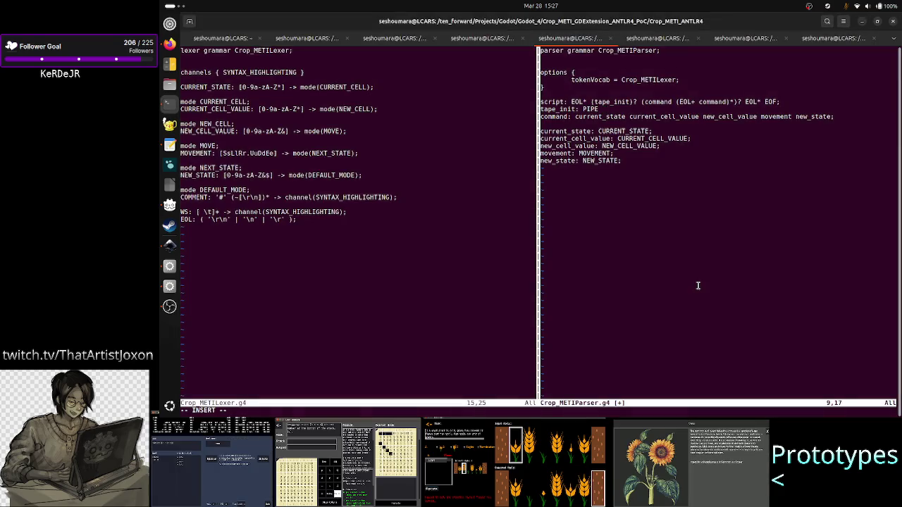
key(alt+Tab)
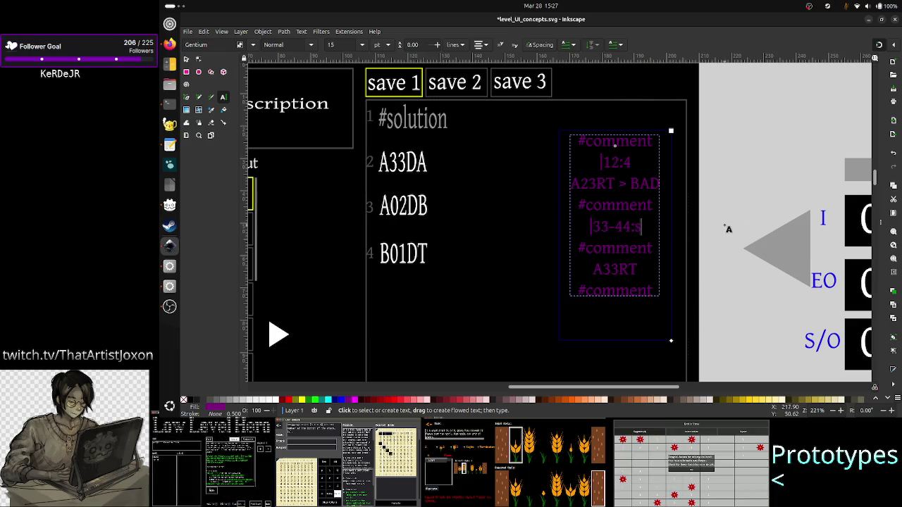
key(alt+Tab)
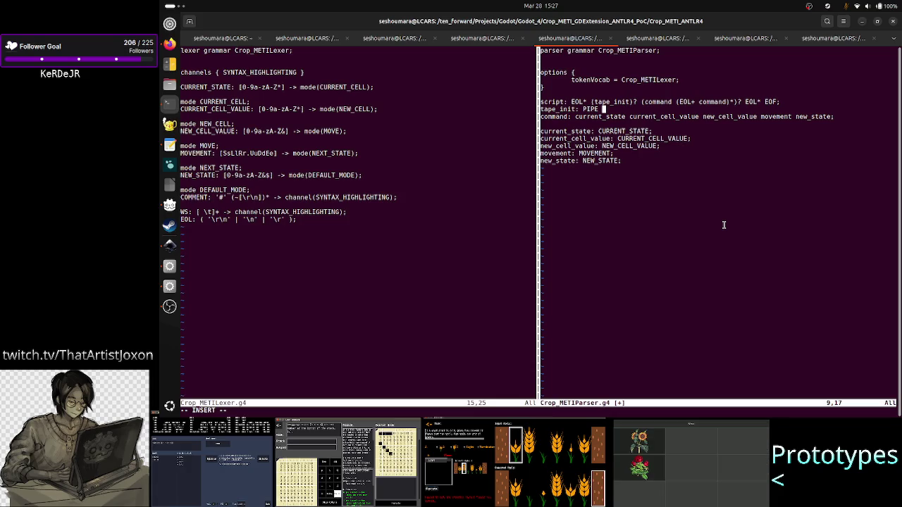
text(R)
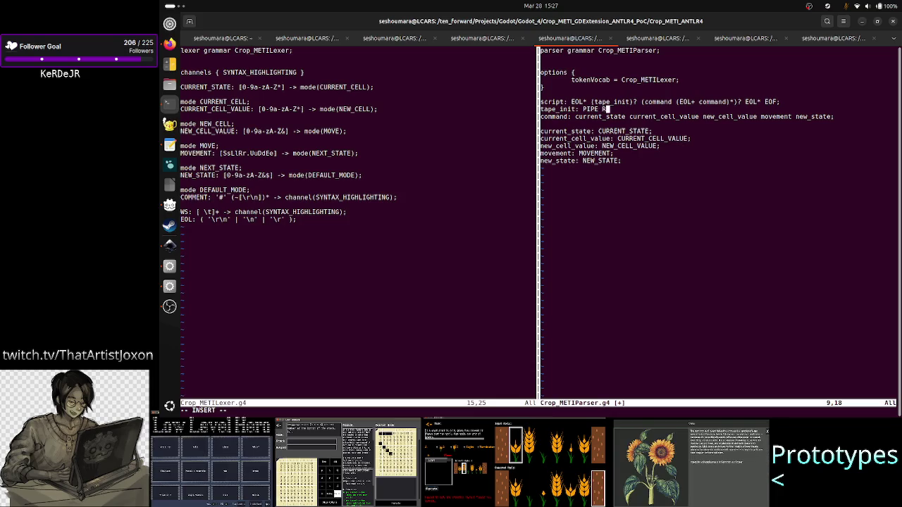
text(ANGE)
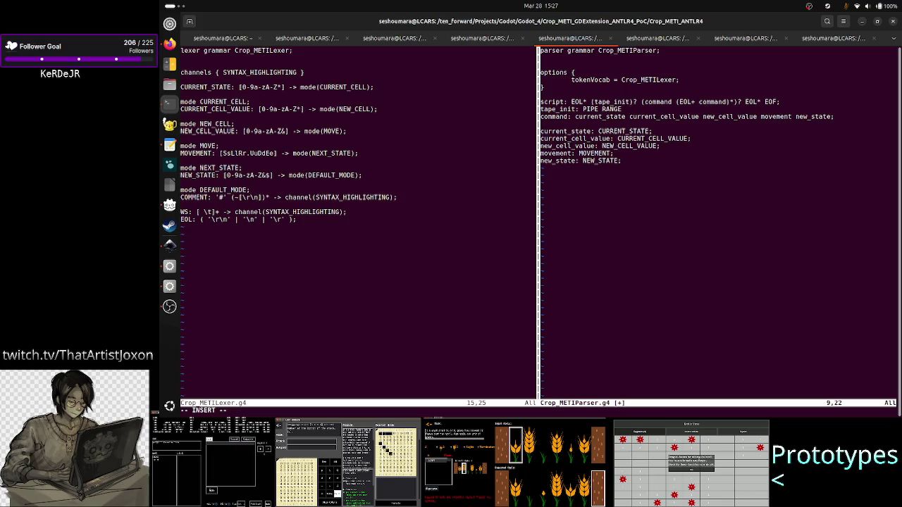
- Select the 33-44 range in the Inkscape comment, then append SEP to tape_init
key(alt+Tab)
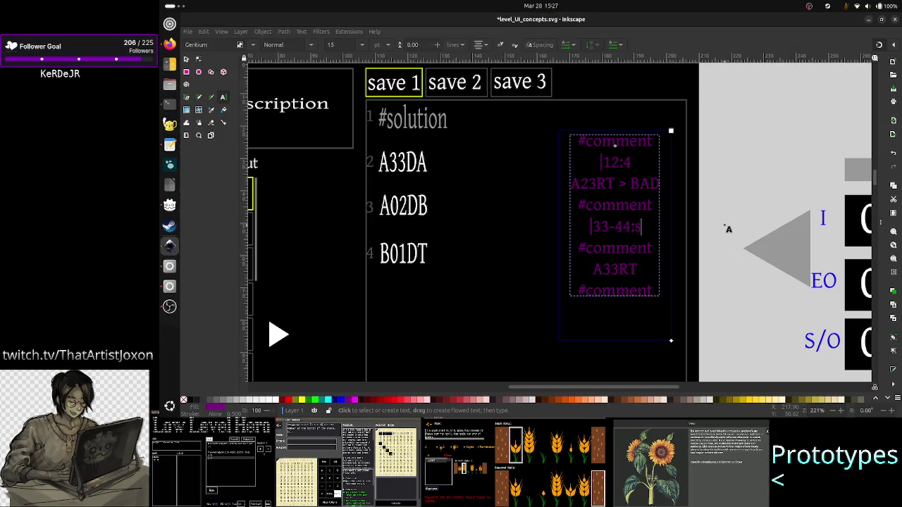
click(611, 164)
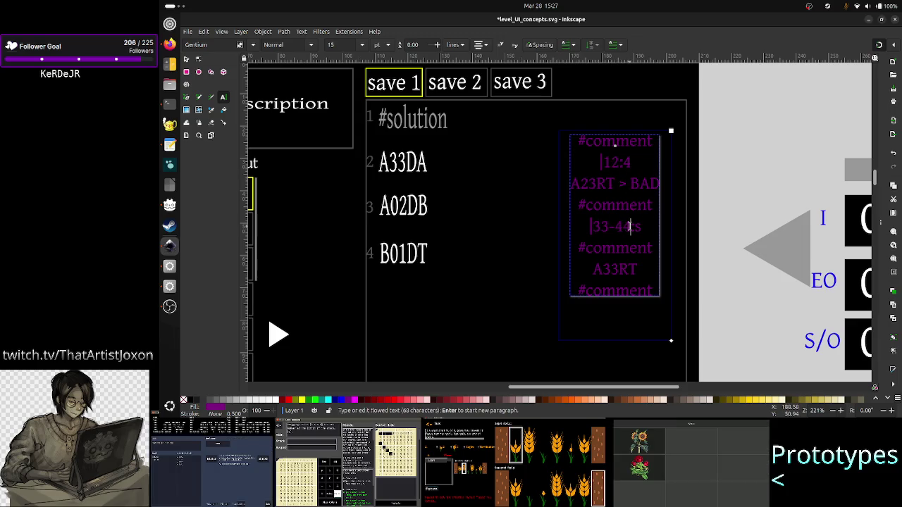
drag(629, 226, 593, 226)
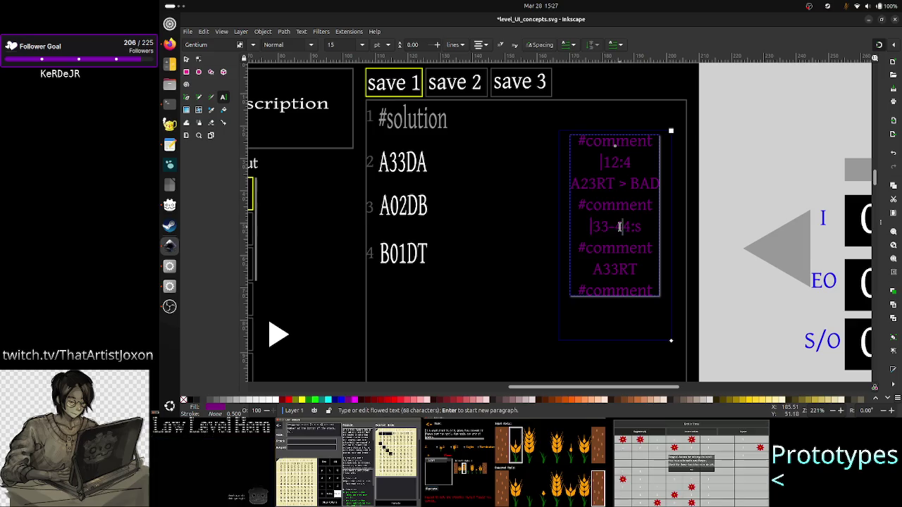
key(alt+Tab)
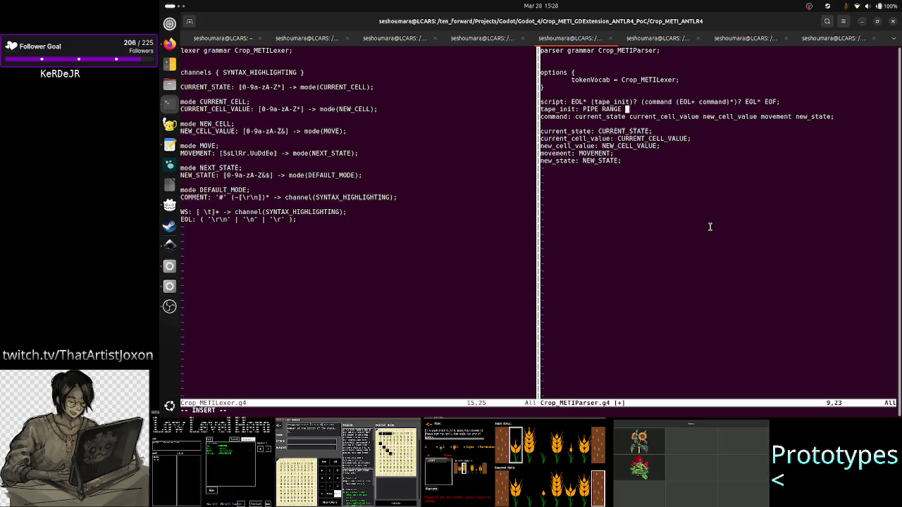
text(SEP)
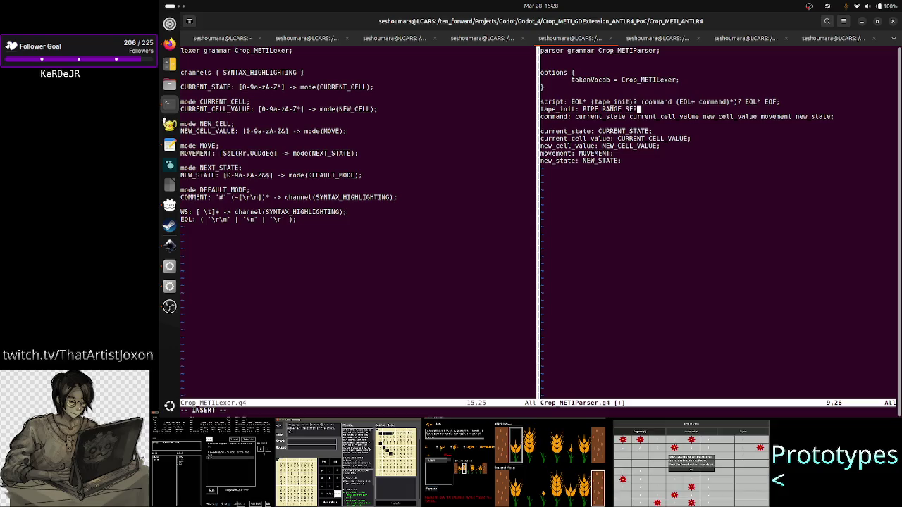
- Replace RANGE with INT so tape_init reads 'PIPE INT SEP'
key(alt+Tab)
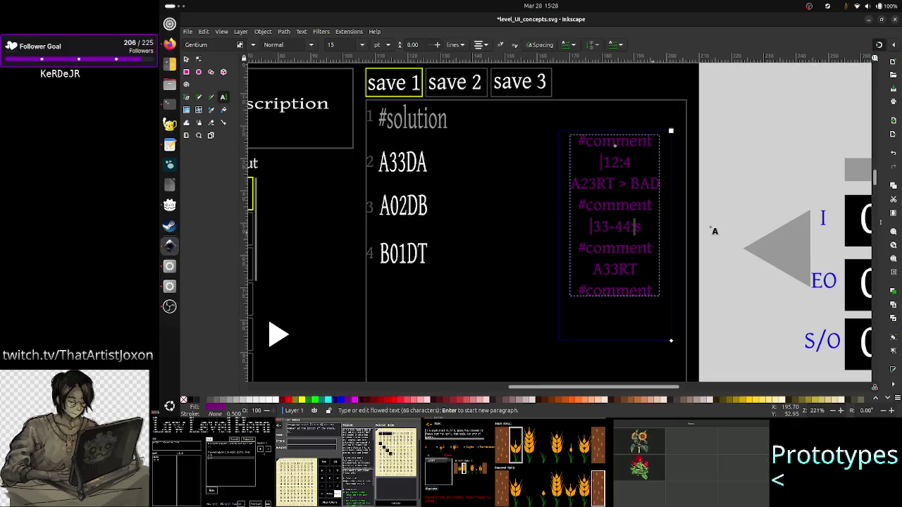
key(shift+Left)
key(shift+Left)
key(alt+Tab)
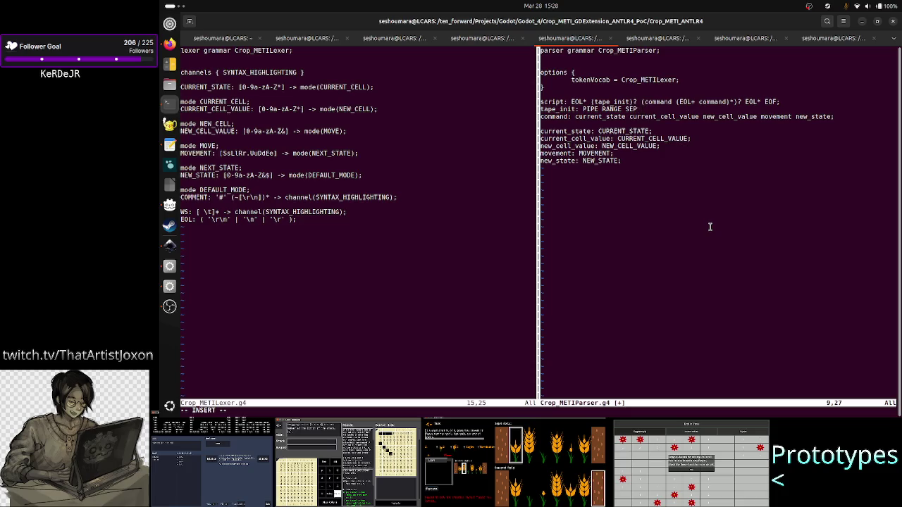
key(Left)
key(Left)
key(Left)
key(Left)
key(Left)
key(Left)
key(BackSpace)
key(BackSpace)
key(BackSpace)
key(BackSpace)
text(INT)
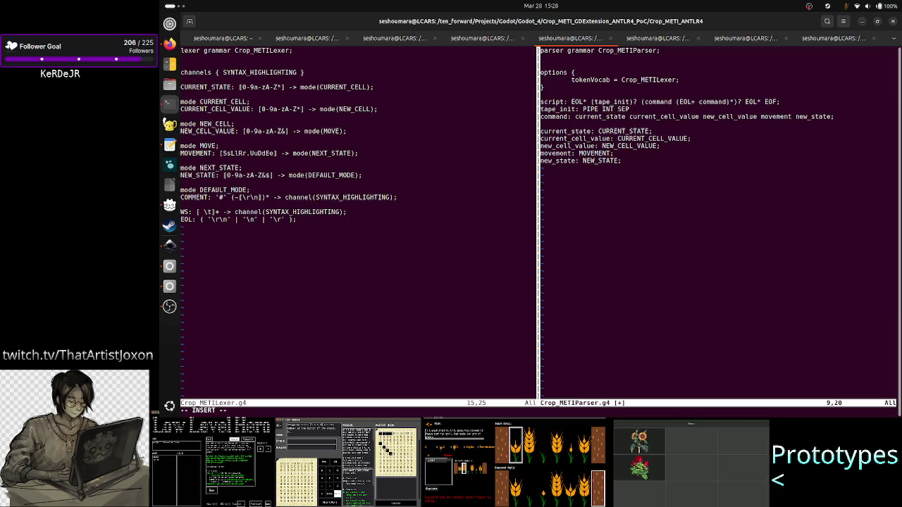
key(alt+Tab)
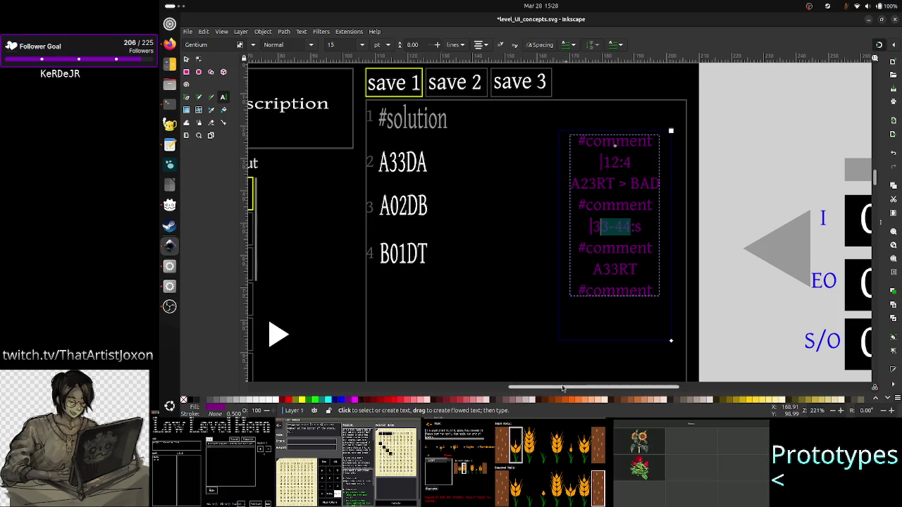
drag(565, 387, 459, 378)
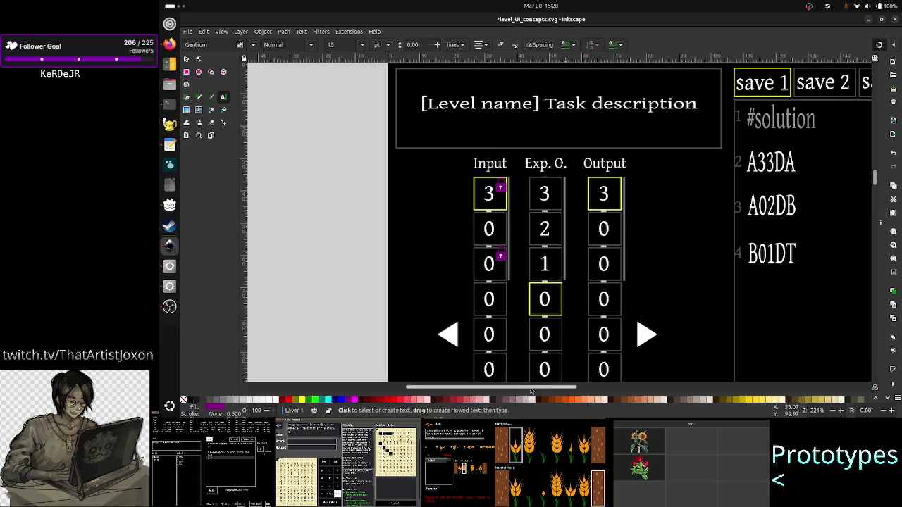
drag(528, 387, 595, 389)
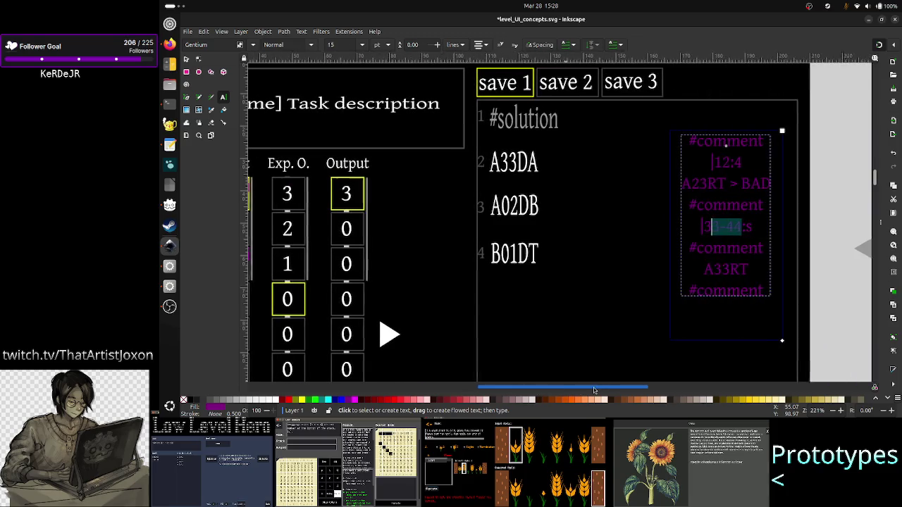
key(alt+Tab)
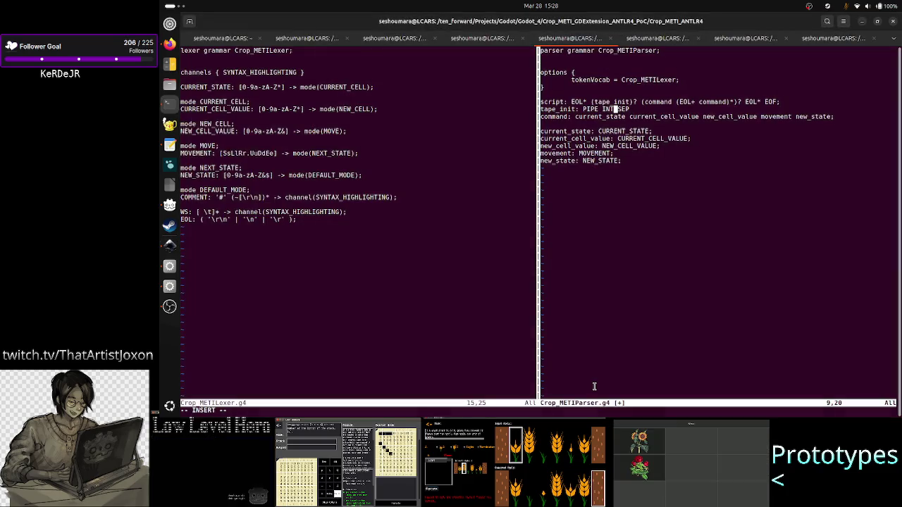
key(alt+Tab)
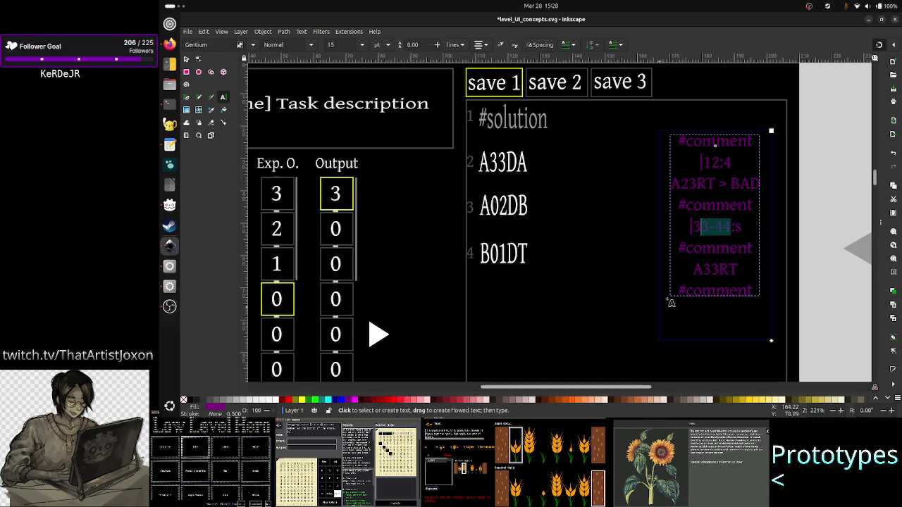
click(713, 228)
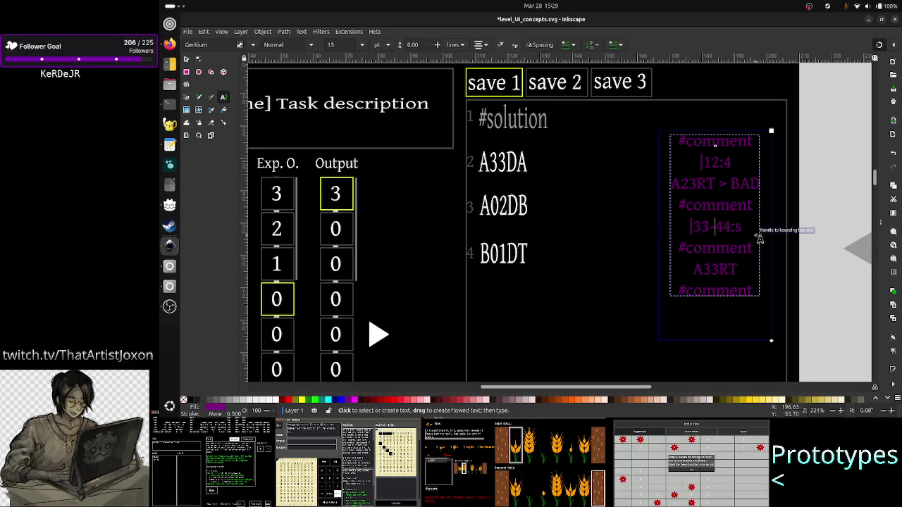
- Insert an optional '(INT)?' group between 'PIPE INT' and 'SEP' in tape_init
key(shift+Right)
key(shift+Right)
key(shift+Right)
key(alt+Tab)
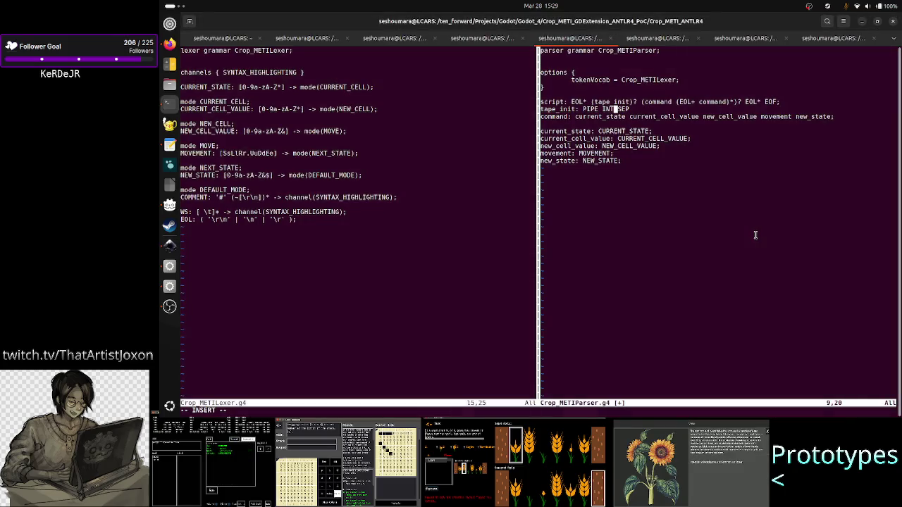
text(()
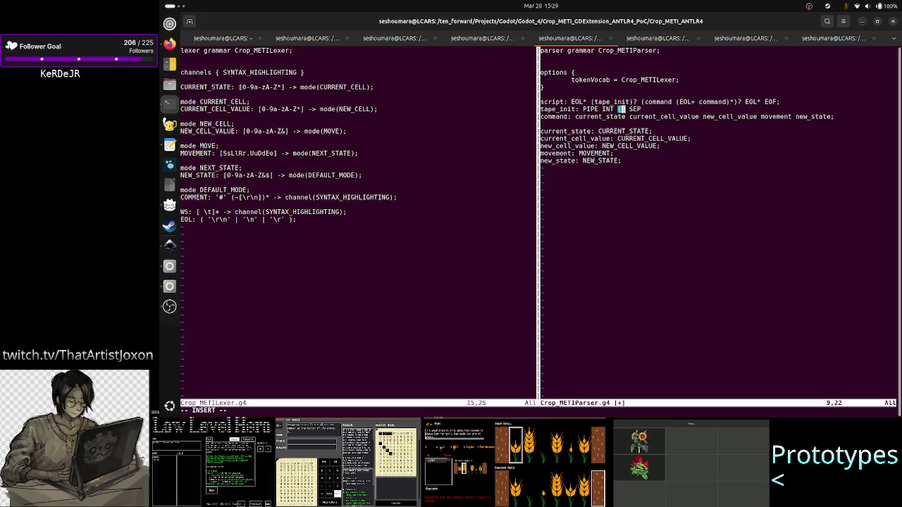
text(?)
key(Left)
key(Left)
key(Left)
text(INT)
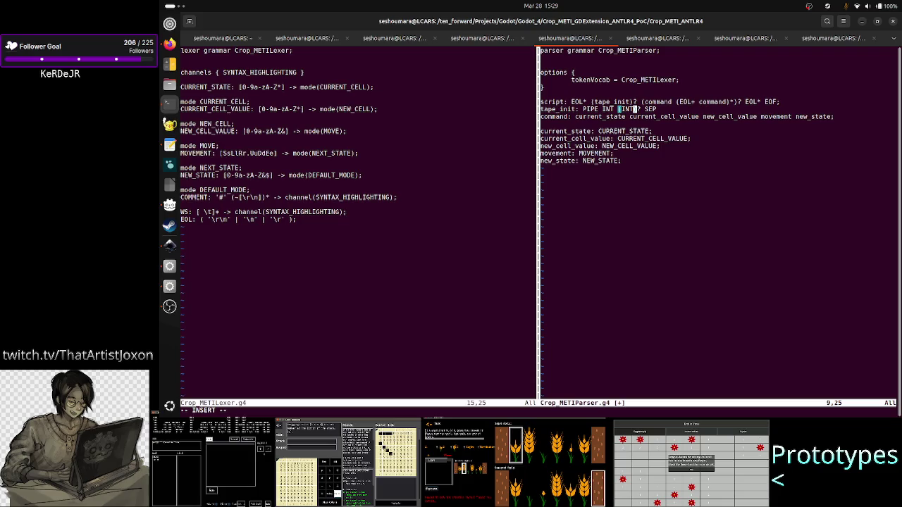
key(Left)
key(Left)
key(Left)
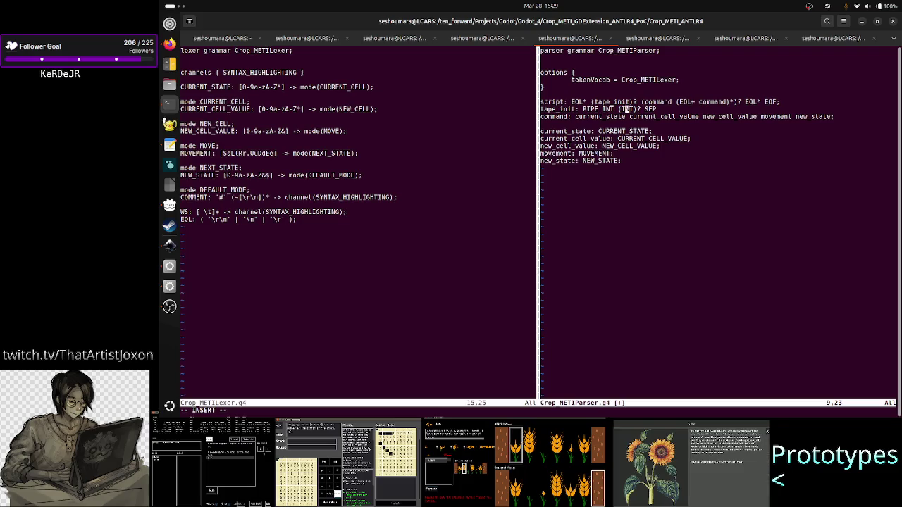
text(S)
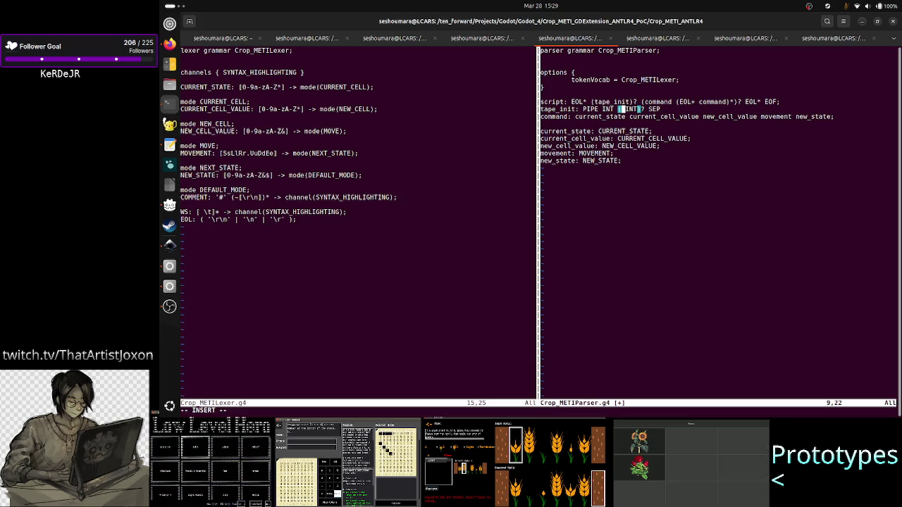
key(alt+Tab)
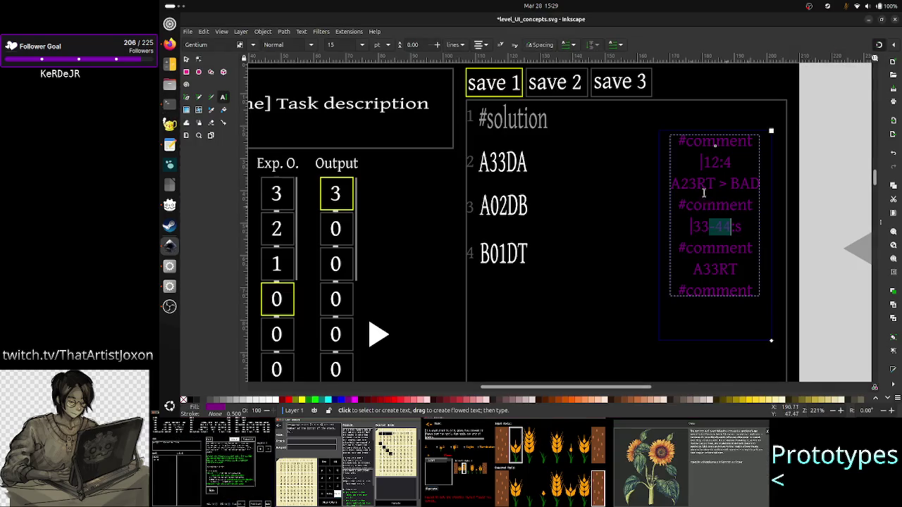
- Search Google for 'dash vs minus sign' in a new Firefox tab and expand the AI Overview
click(169, 43)
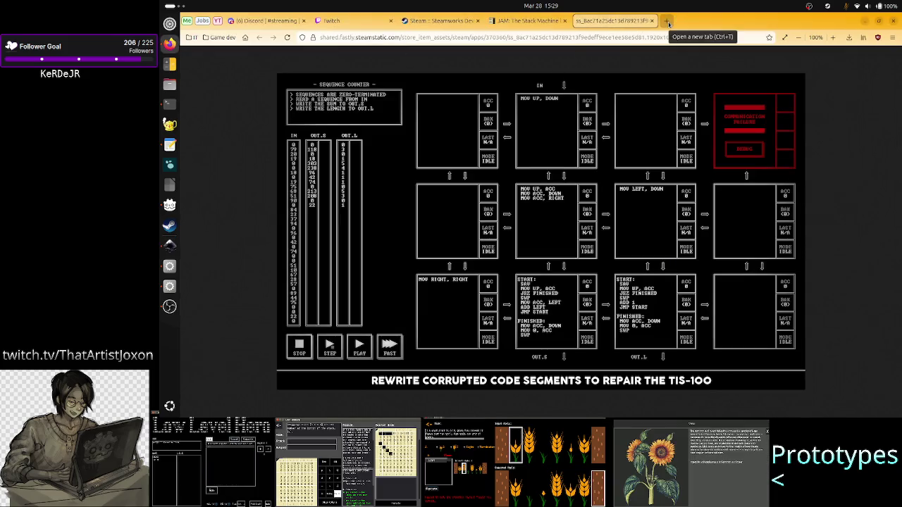
click(669, 24)
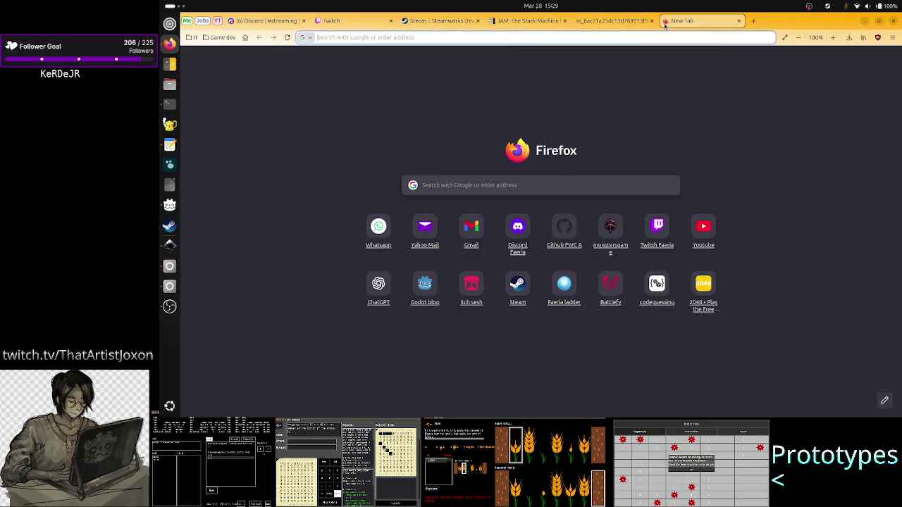
click(449, 186)
text(dash vs min)
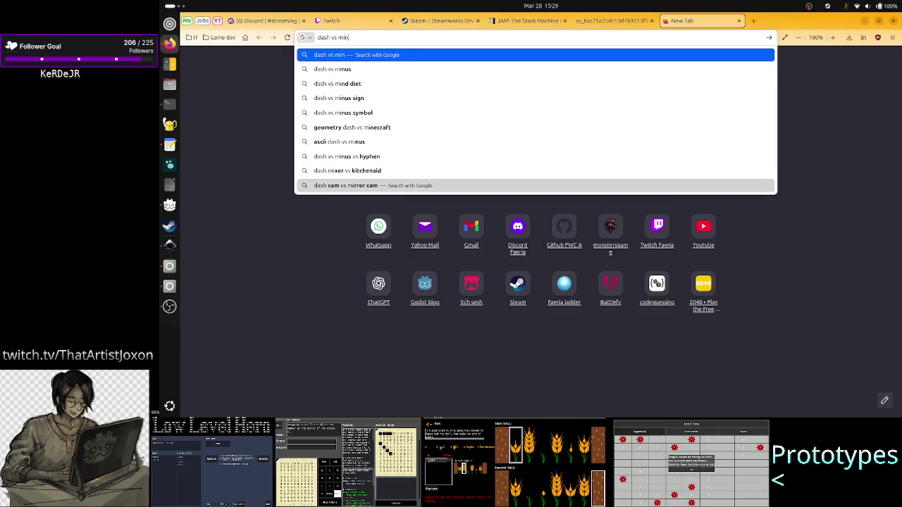
text(us)
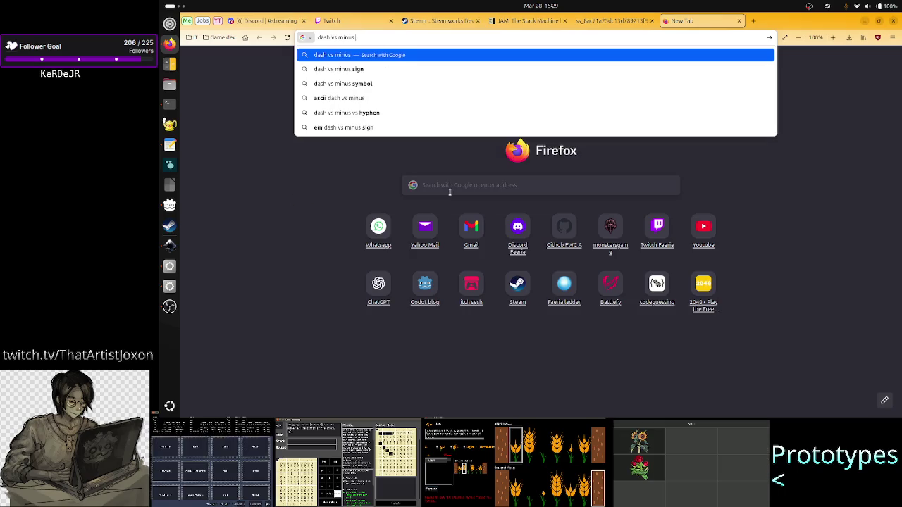
text( sign)
key(Return)
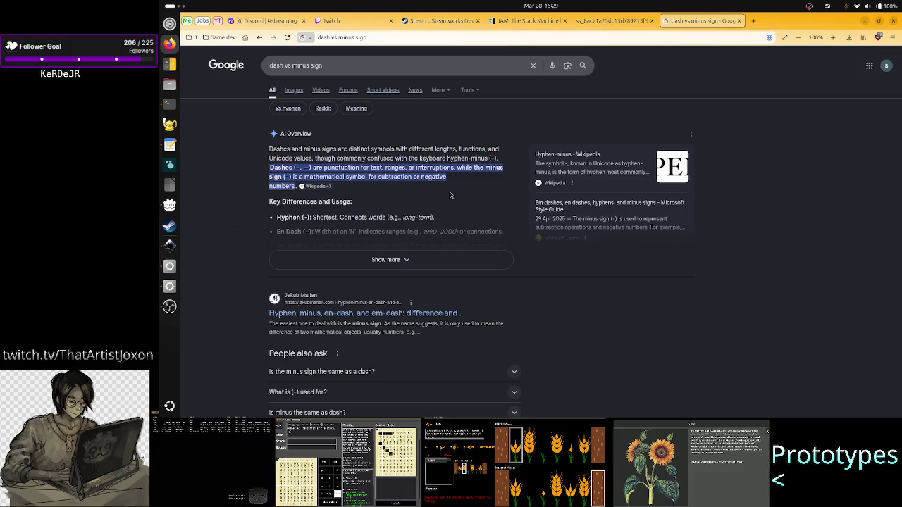
click(395, 260)
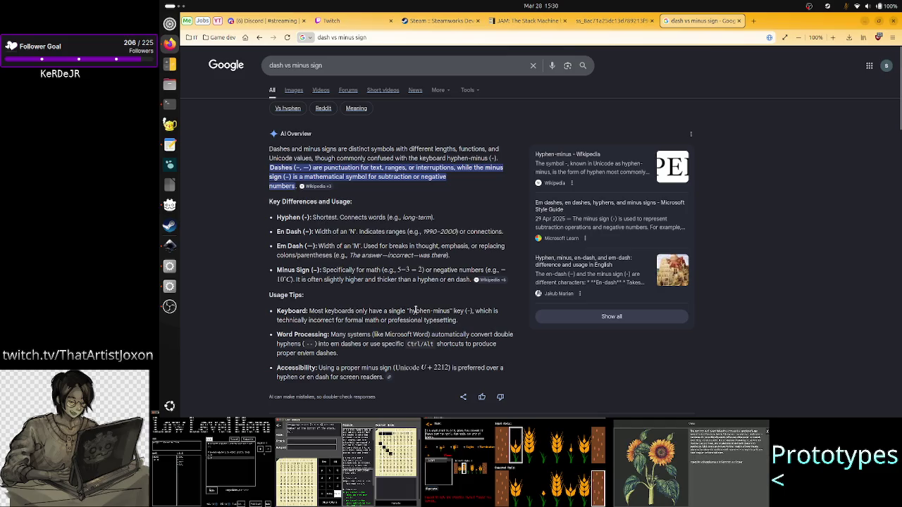
- Highlight the hyphen-minus Keyboard tip, then go back to the Inkscape mockup
drag(407, 311, 448, 312)
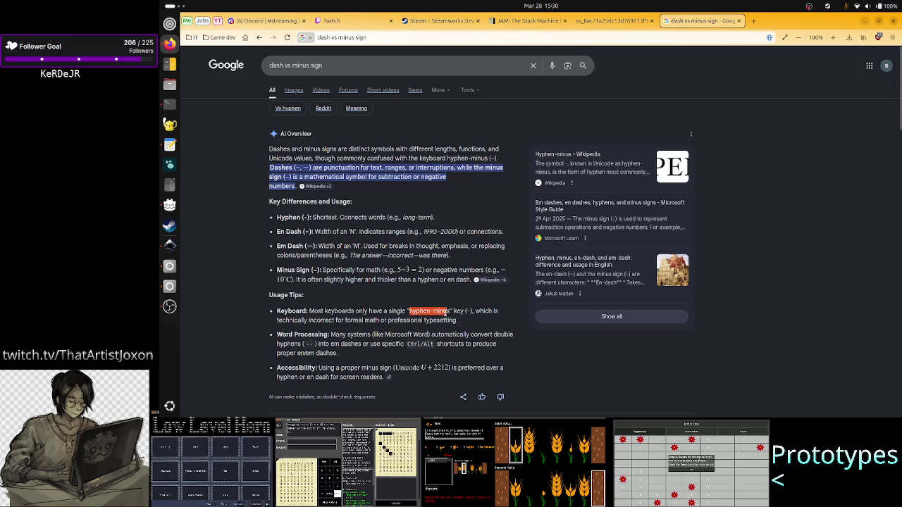
mouse_move(448, 311)
mouse_down()
mouse_move(466, 310)
mouse_move(361, 318)
mouse_move(457, 320)
mouse_up()
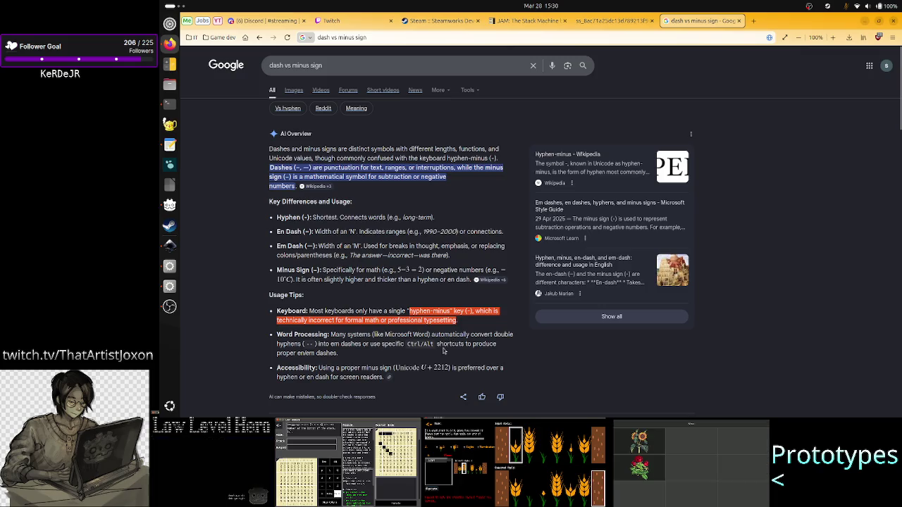
click(471, 321)
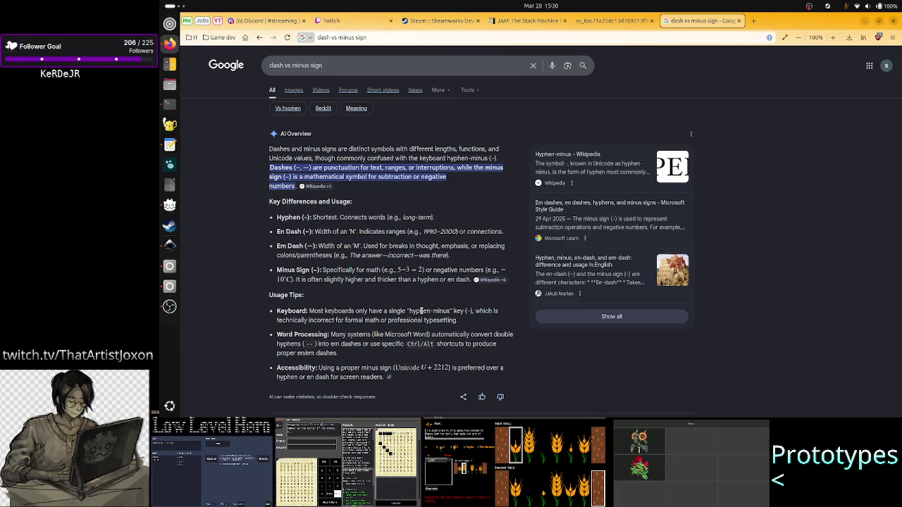
key(alt+Tab)
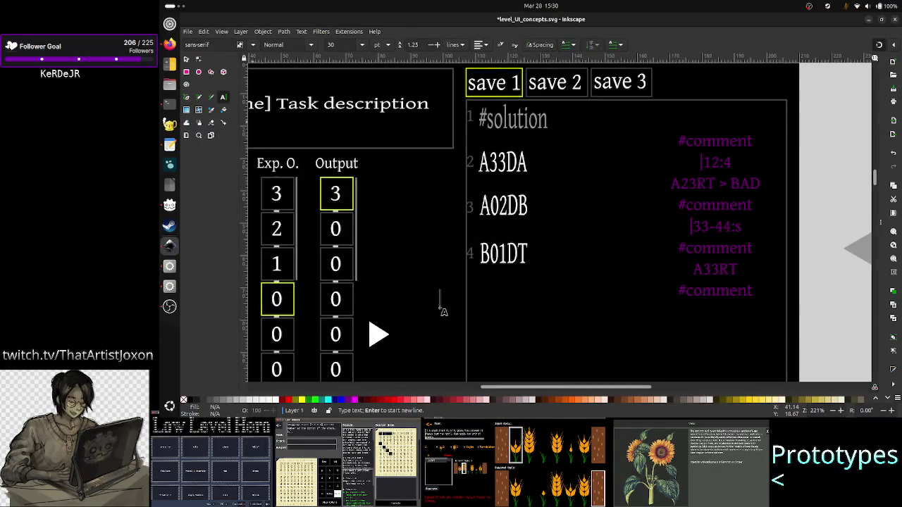
- Wrap the optional INT in the tape_init rule as (HYPHEN INT)?
key(alt+Tab)
key(Tab)
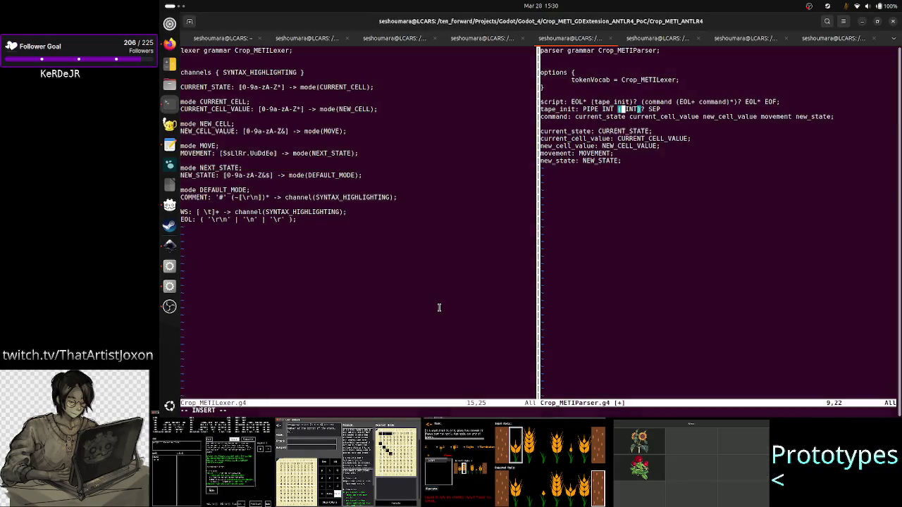
text(HYPHEN)
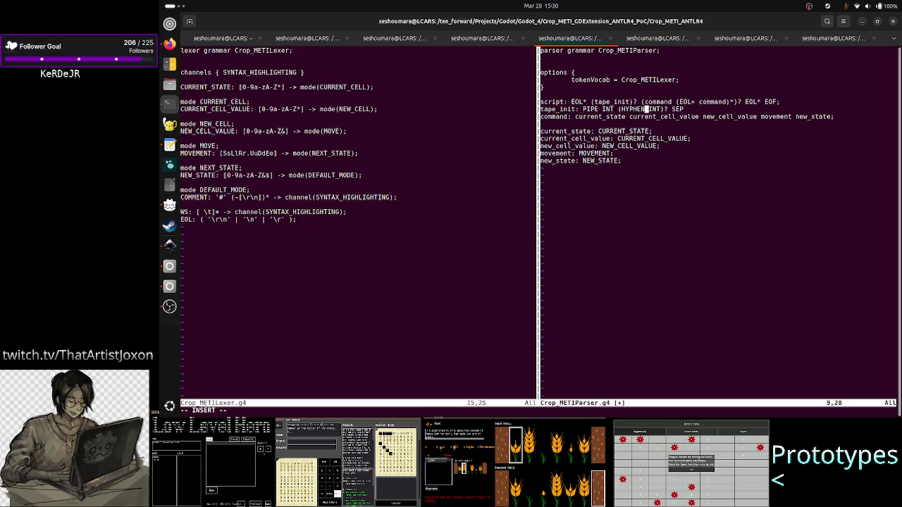
key(Left)
key(Left)
key(Left)
key(Right)
key(Right)
key(Right)
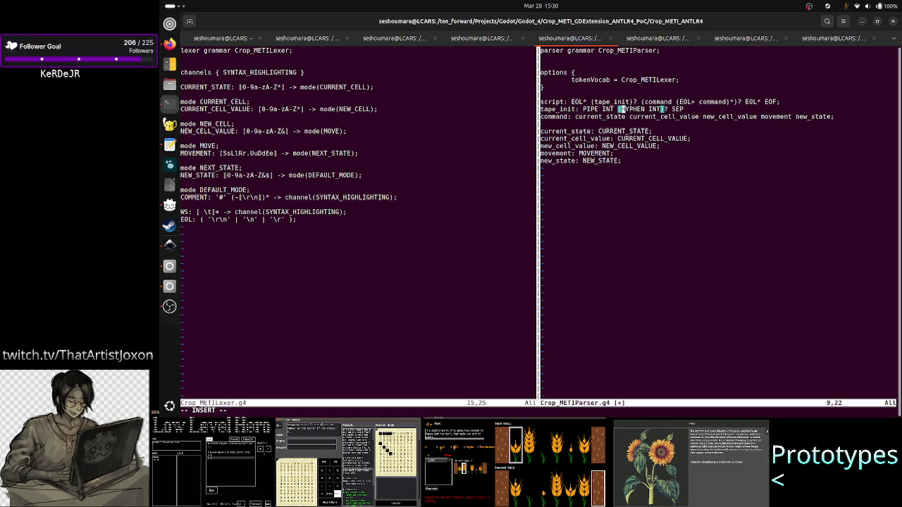
key(Right)
key(Right)
key(Right)
key(Right)
key(Right)
key(Right)
key(Right)
key(Right)
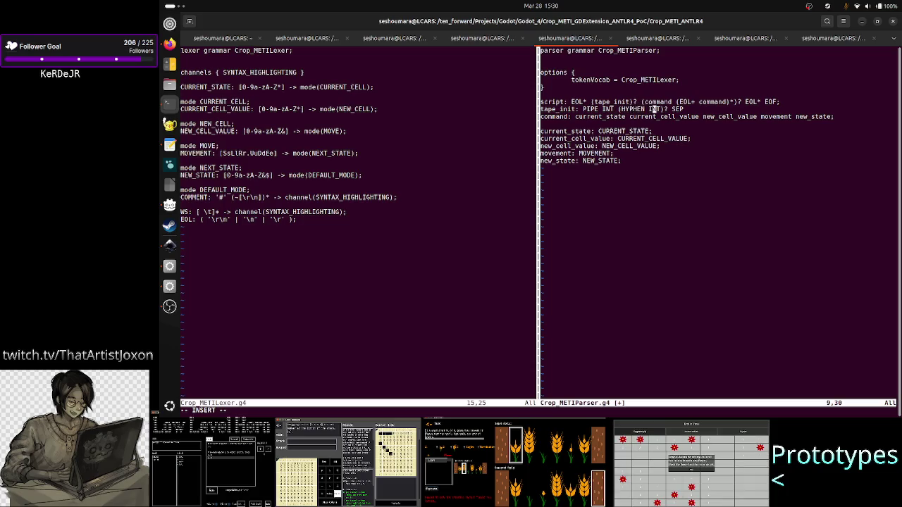
key(alt+Tab)
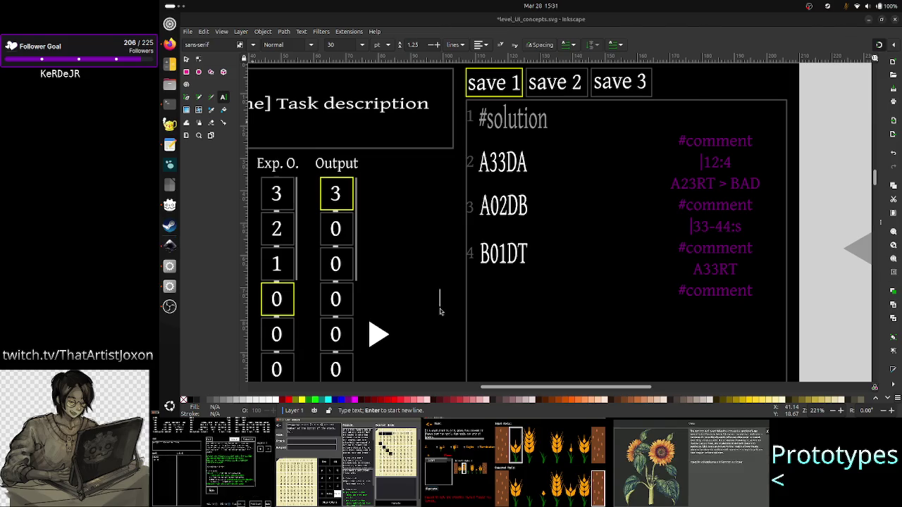
key(alt+Tab)
text(NT)?)
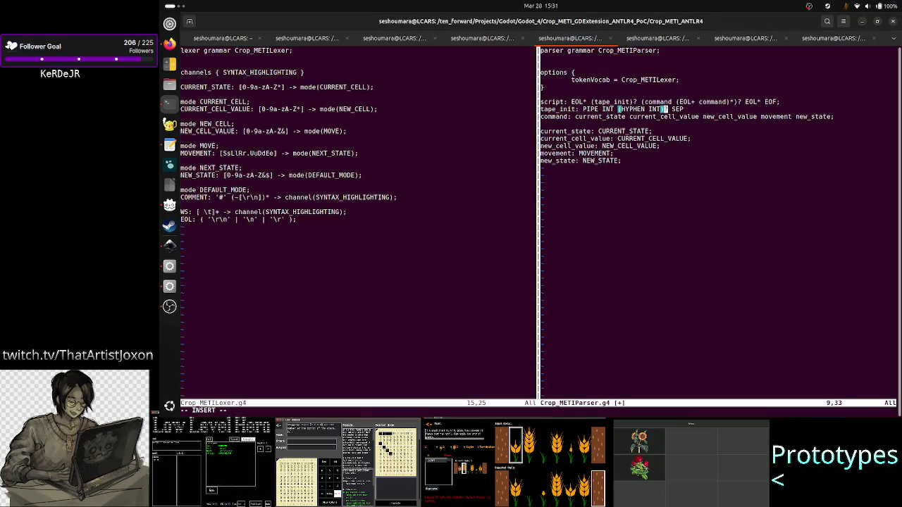
- End tape_init with COLON instead of SEP and rename HYPHEN to SEP_RANGE
key(alt+Tab)
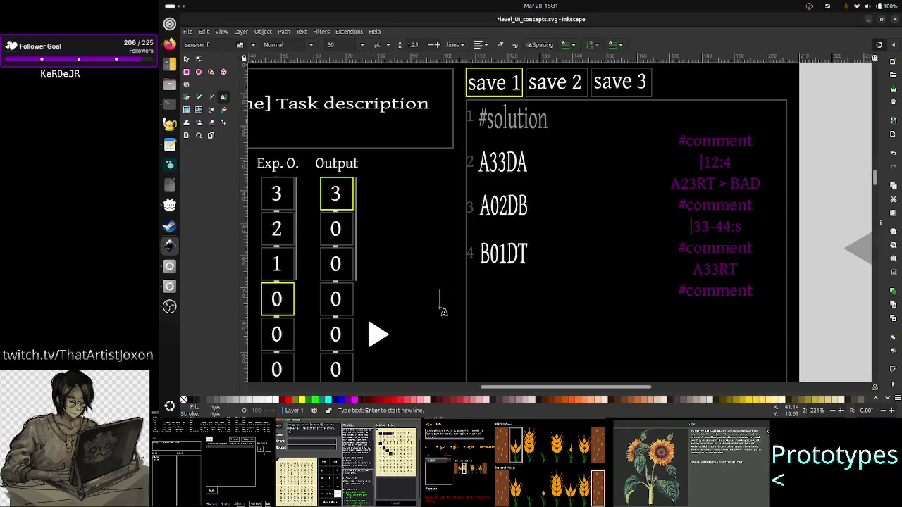
key(alt+Tab)
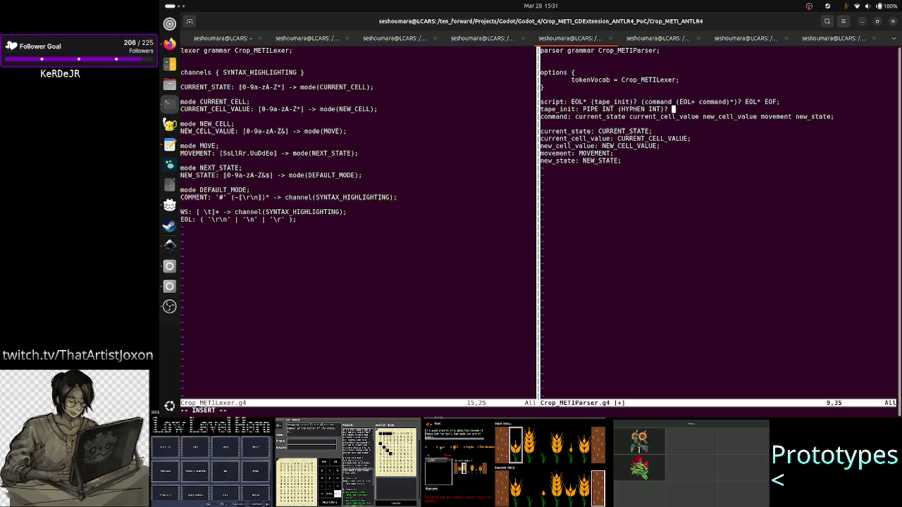
text(COLON)
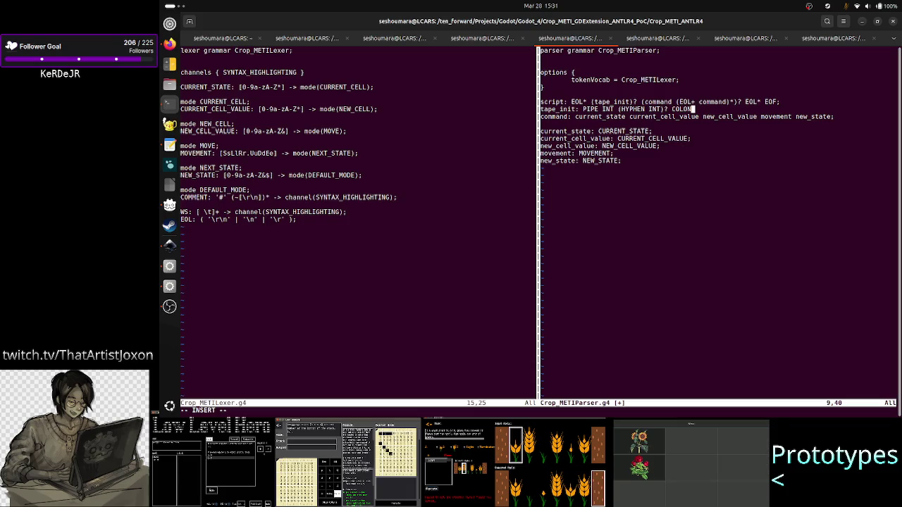
key(Left)
key(Left)
key(Left)
key(Left)
key(Left)
key(Left)
key(Left)
key(Left)
key(Left)
key(Left)
key(BackSpace)
key(BackSpace)
key(BackSpace)
text(SEP)
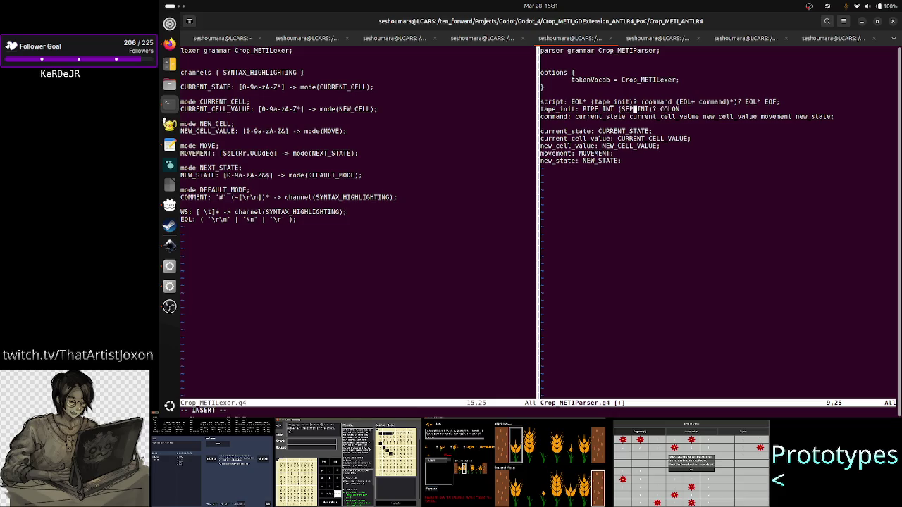
text(_RANGE)
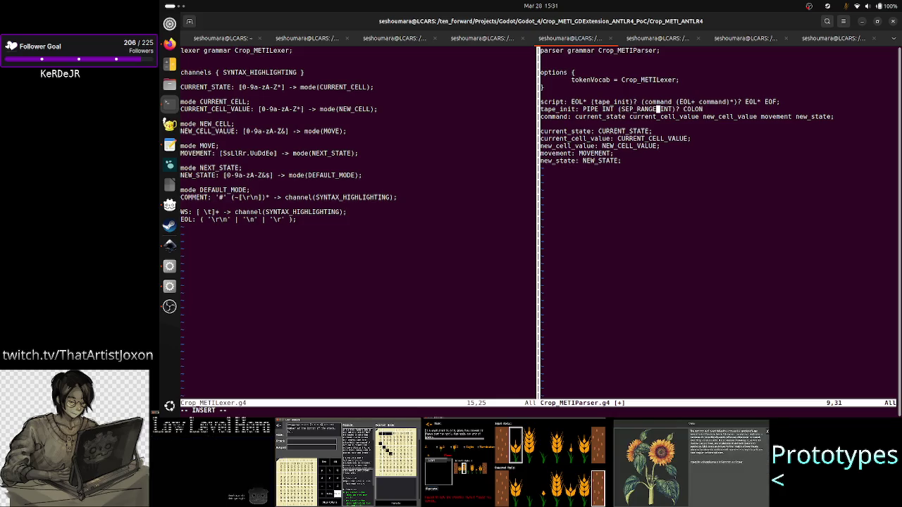
key(alt+Tab)
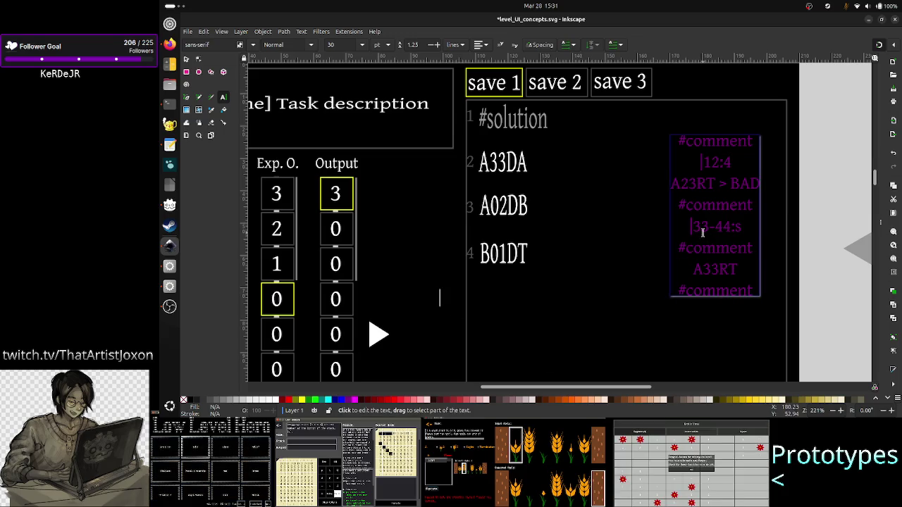
key(alt+Tab)
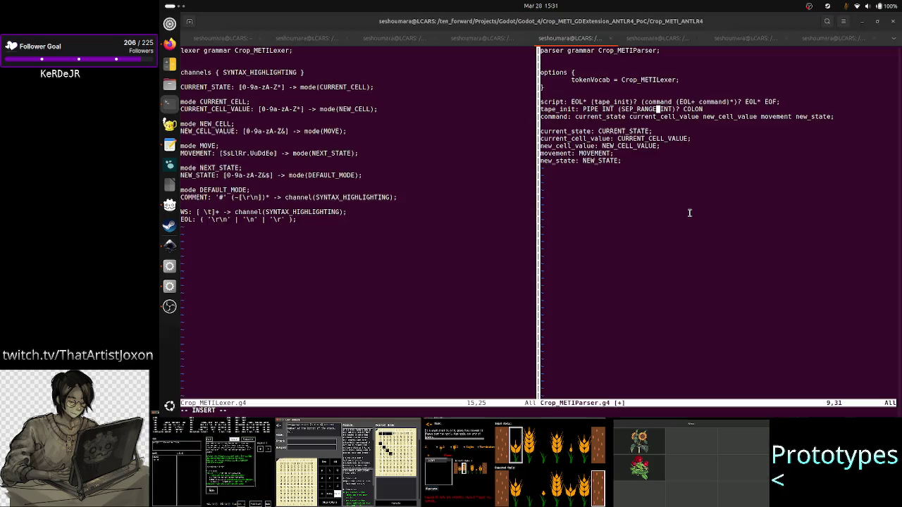
- Replace the trailing COLON in tape_init with SEP_
key(Right)
key(Right)
key(Right)
key(Right)
key(Right)
key(Right)
key(Right)
key(Right)
key(Right)
key(BackSpace)
key(BackSpace)
key(BackSpace)
key(BackSpace)
key(BackSpace)
text(SEP_)
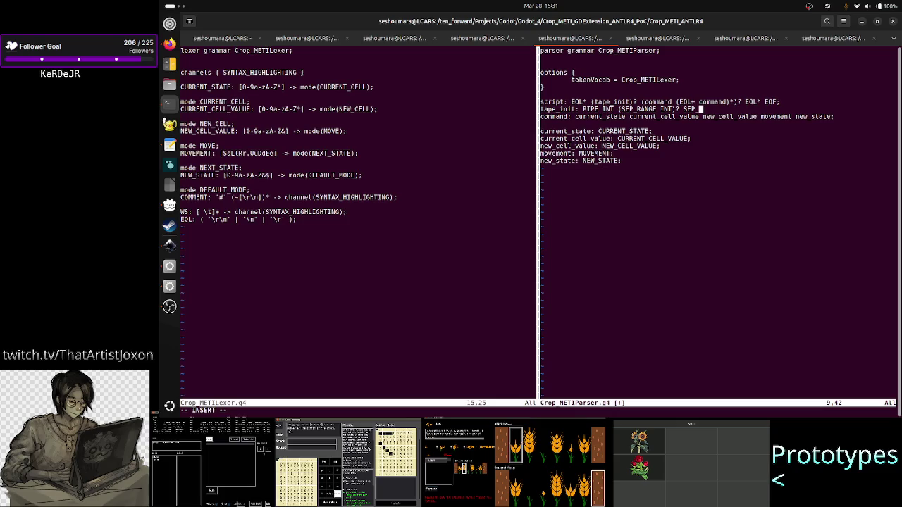
- Check the mockup comment, select the lexer's NEW_CELL_VALUE character set, and bring up the brainstorming notes
key(alt+Tab)
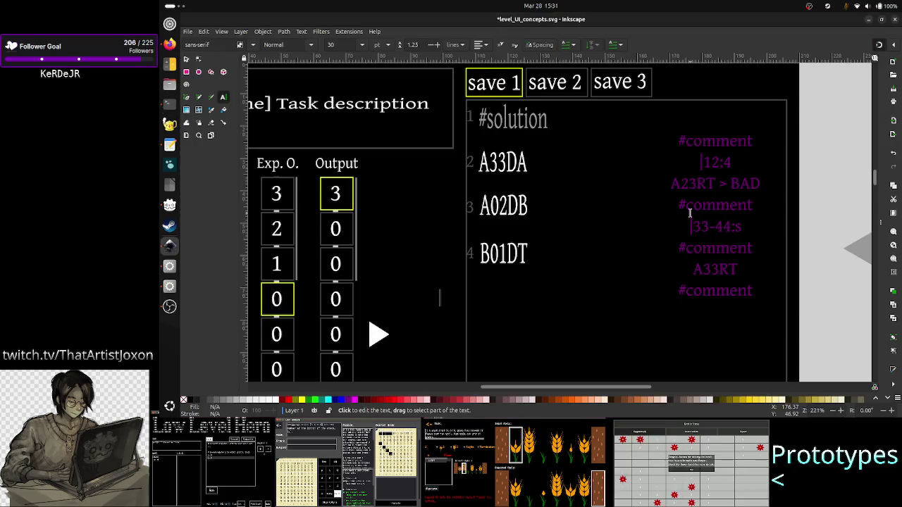
click(730, 224)
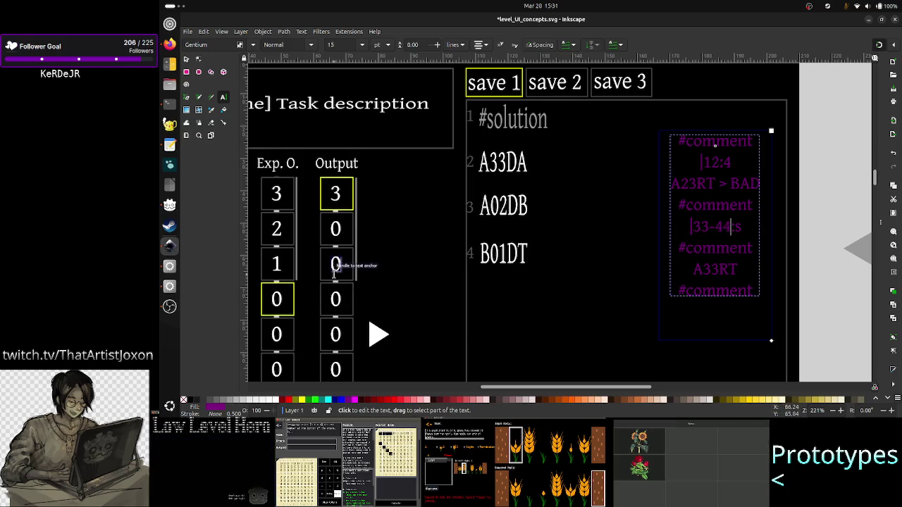
key(alt+Tab)
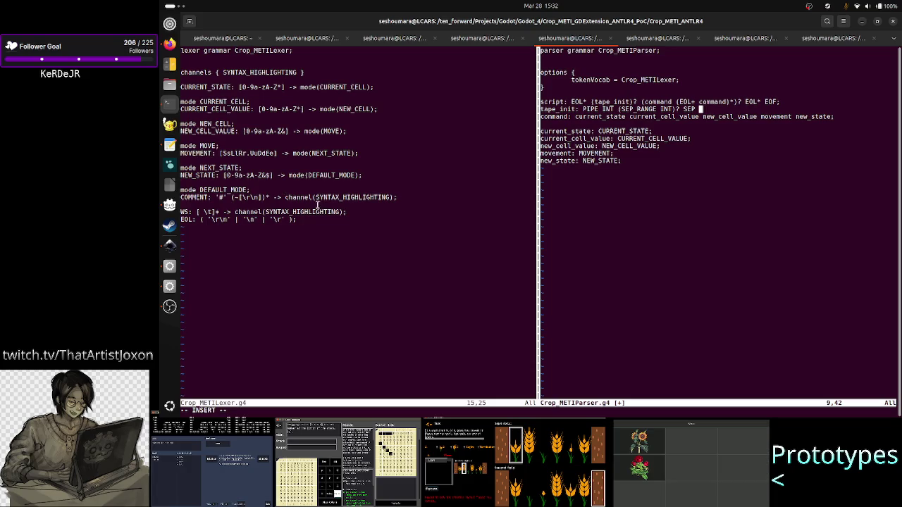
drag(286, 131, 241, 131)
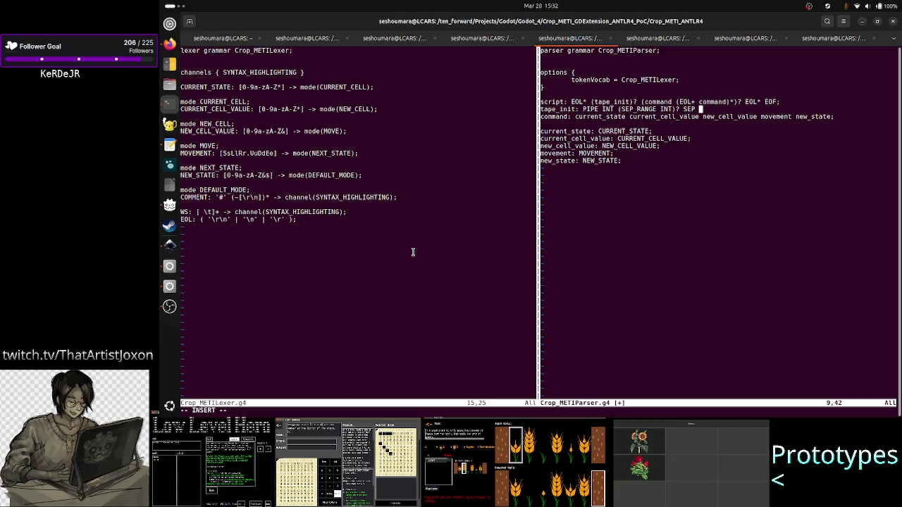
key(alt+Tab)
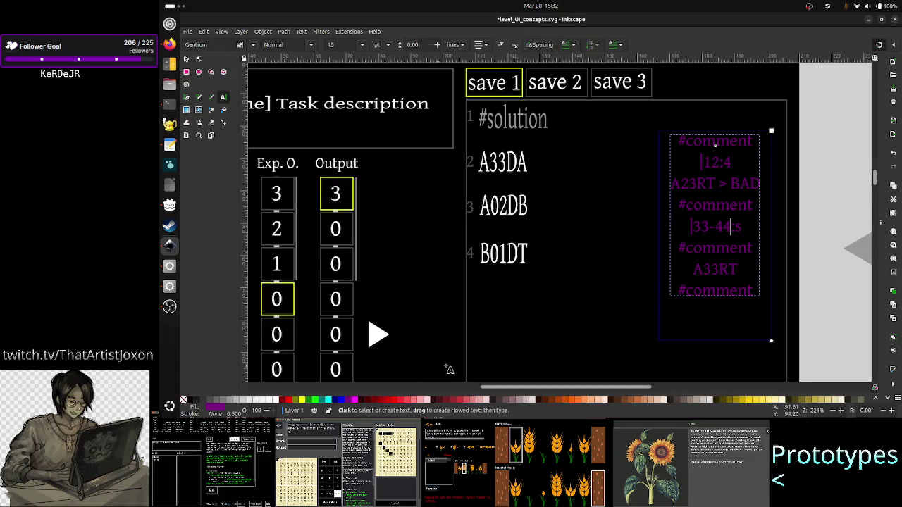
key(alt+Tab)
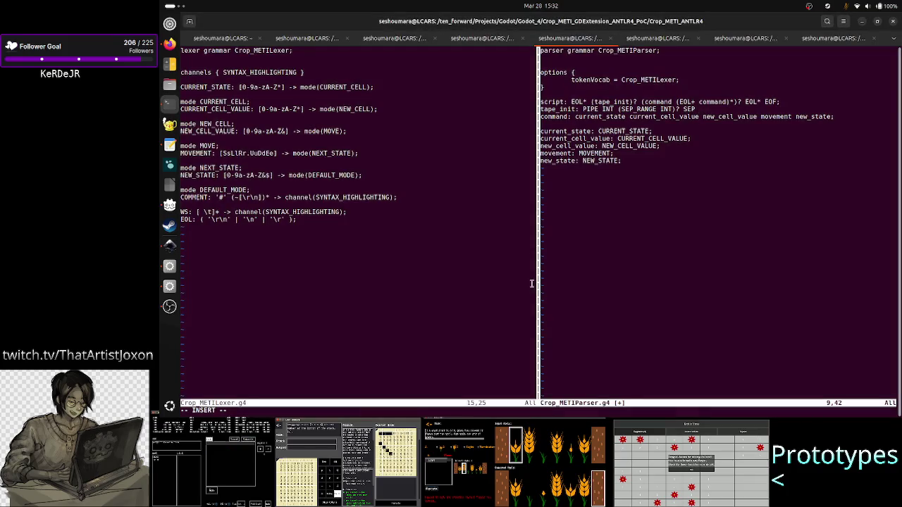
key(alt+Tab)
key(alt+Tab)
key(alt+Tab)
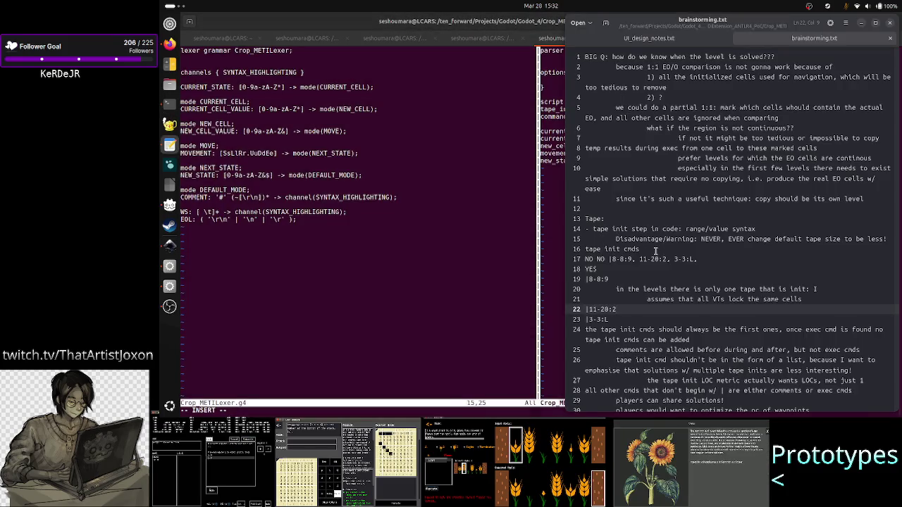
- Scroll brainstorming.txt to line 89, select the '*' wildcard in the current_value note, and return to Vim
scroll(656, 250, down, 5)
scroll(655, 251, down, 2)
scroll(655, 250, down, 5)
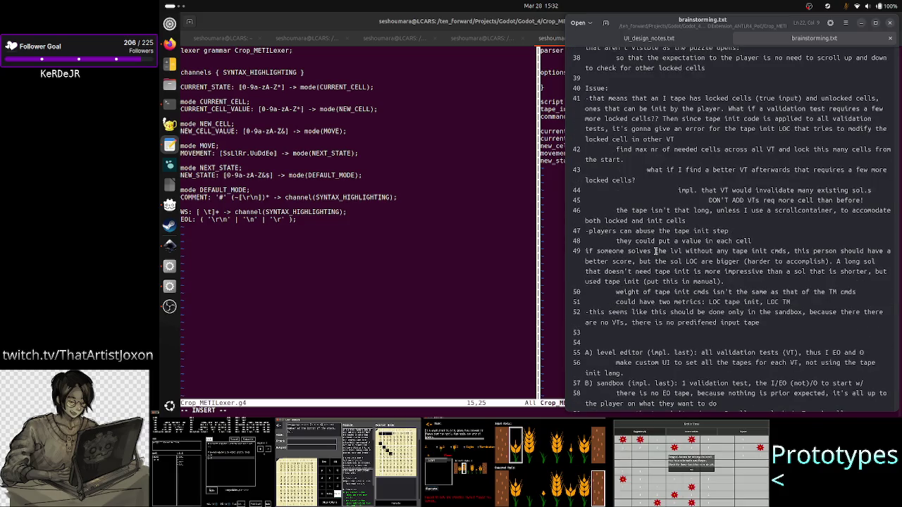
scroll(655, 251, down, 2)
scroll(655, 251, down, 10)
scroll(655, 251, down, 5)
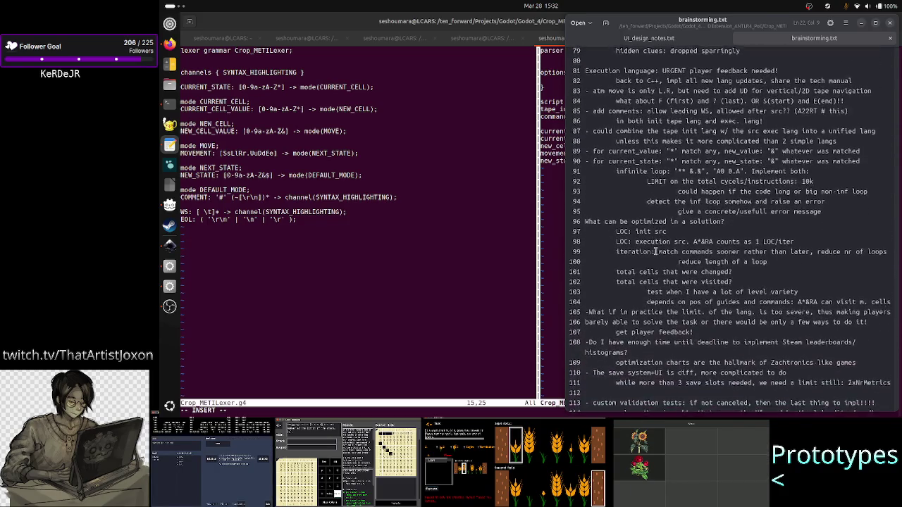
scroll(655, 251, down, 1)
scroll(658, 232, up, 2)
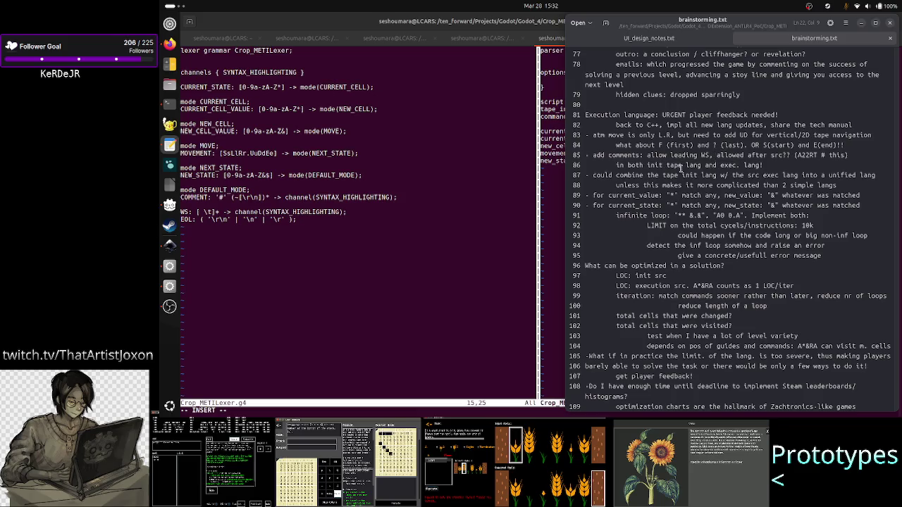
click(673, 195)
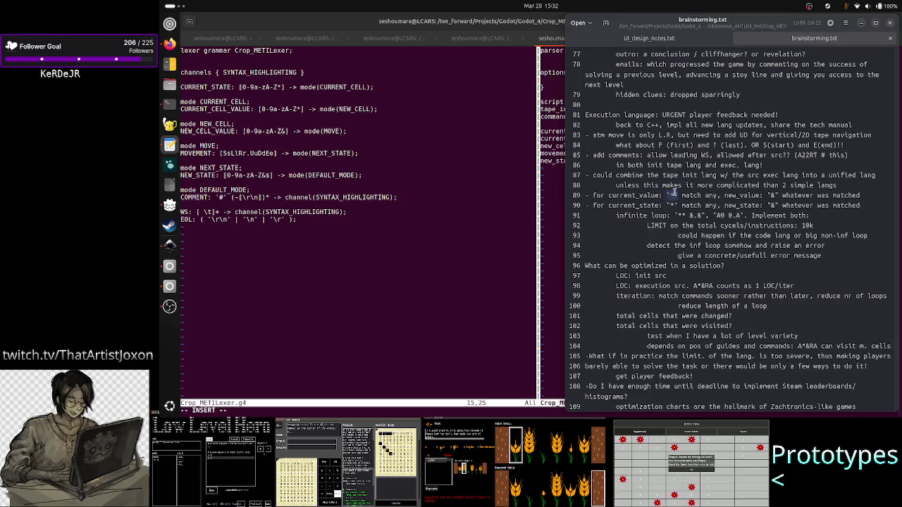
click(665, 195)
drag(666, 195, 677, 196)
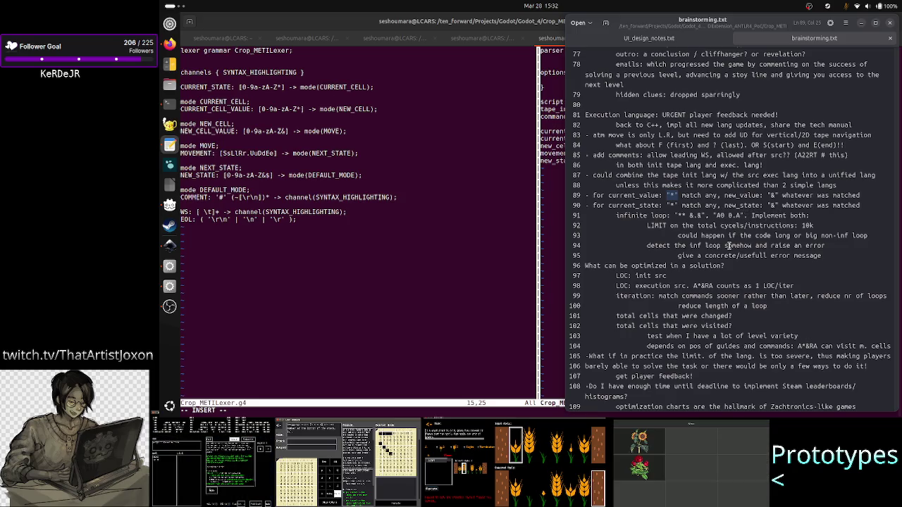
key(alt+Tab)
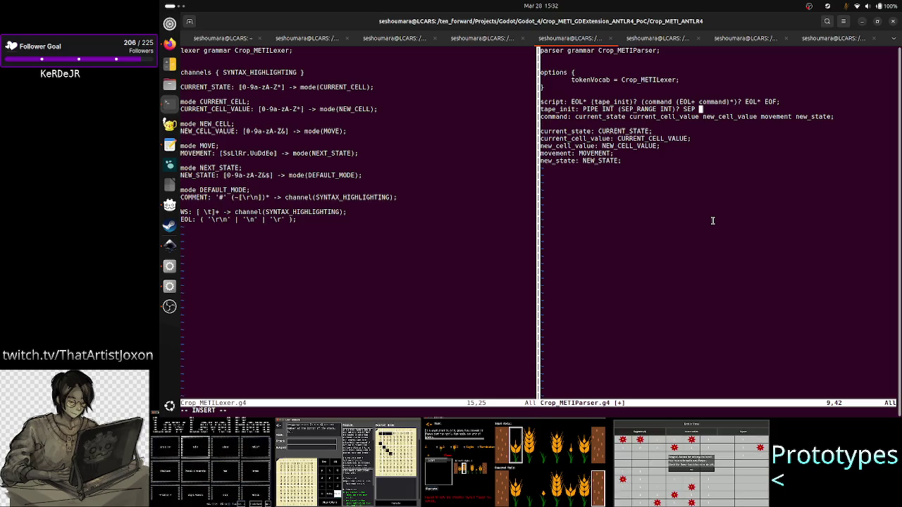
- Finish the tape_init rule with 'SEP CELL_VALUE;'
text(CELL)
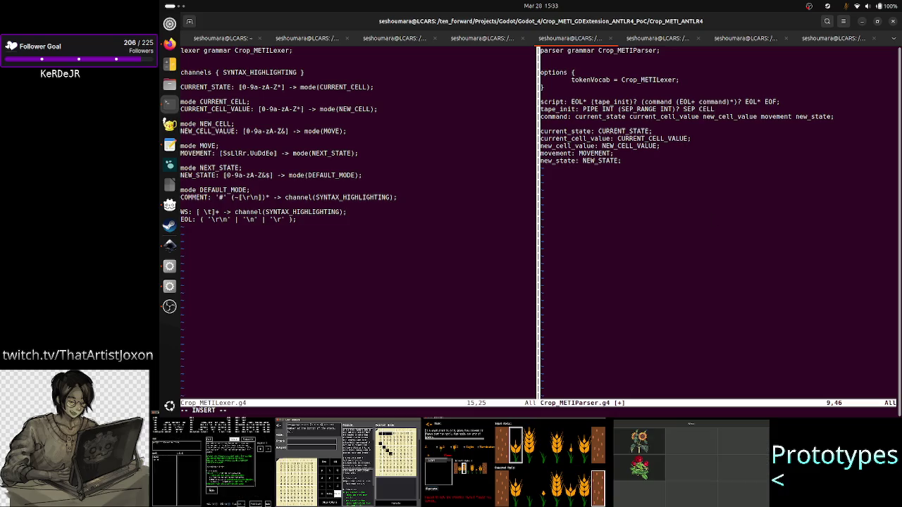
key(BackSpace)
key(BackSpace)
key(BackSpace)
key(BackSpace)
text(VALUE)
key(Left)
key(Left)
key(Left)
key(Left)
key(Left)
text(CELL)
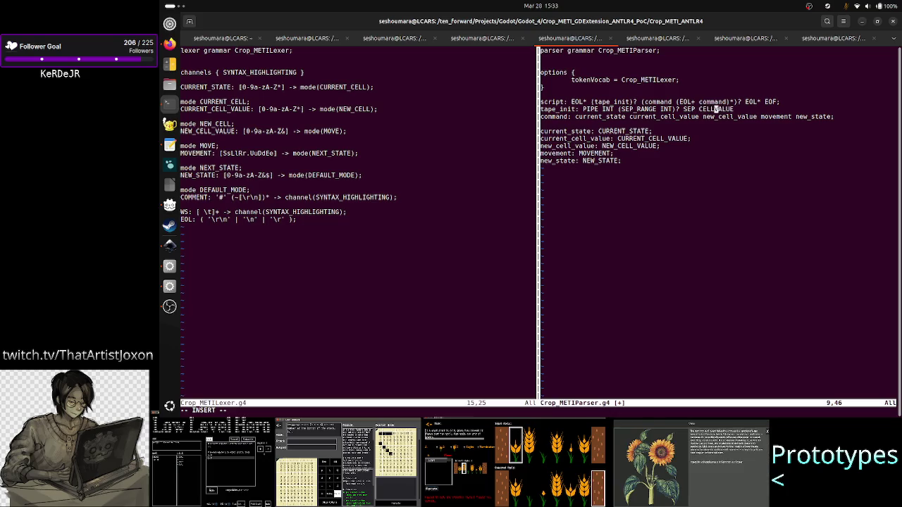
text(_)
key(End)
text(;)
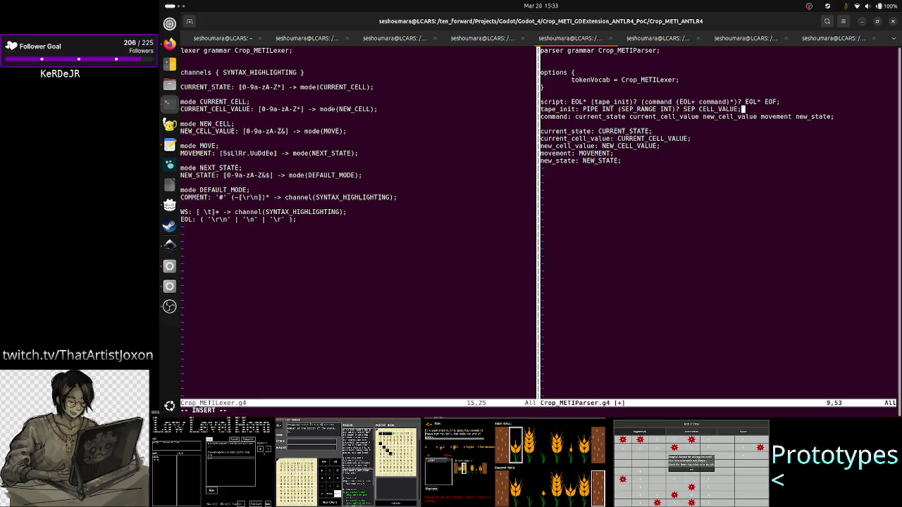
- Cycle through the windows to bring the Inkscape level UI mockup to the front
key(alt+Tab)
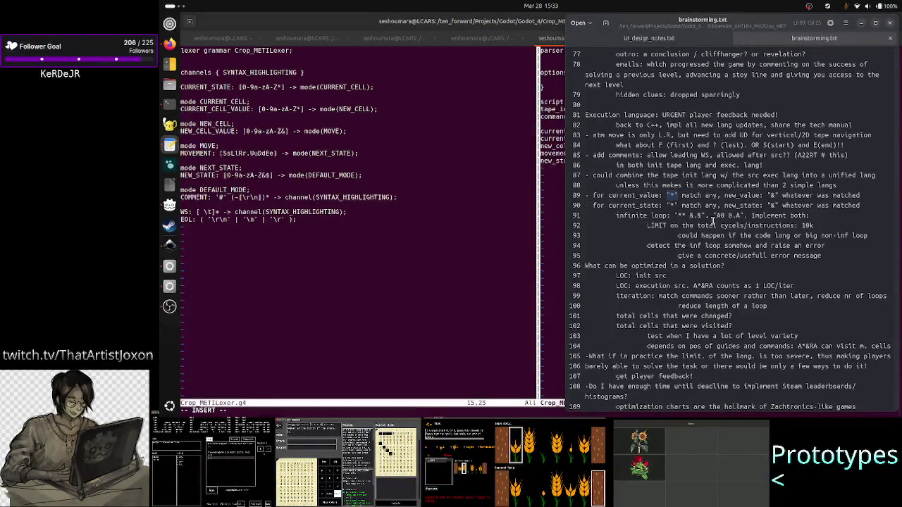
key(alt+Tab)
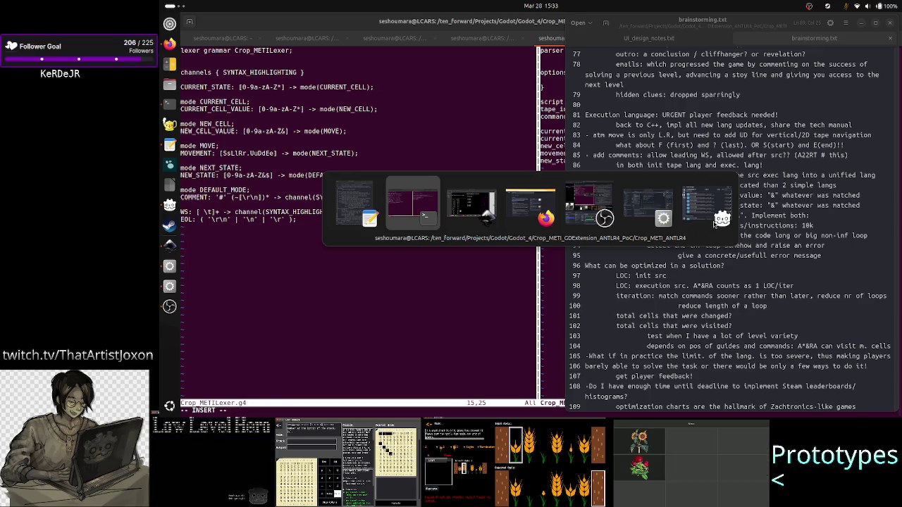
key(alt+Tab)
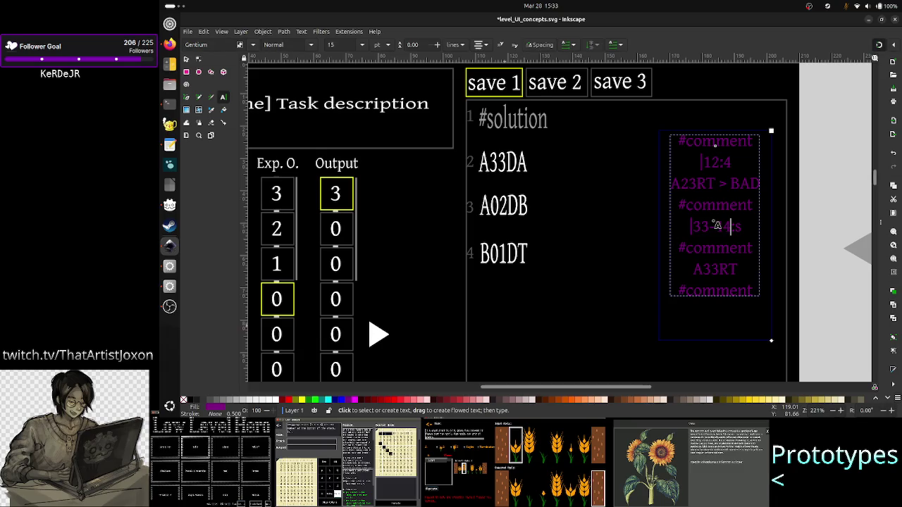
- Select the comment lines from '12:4' through '33-44:s' in the purple comment block, leaving them unchanged
click(722, 162)
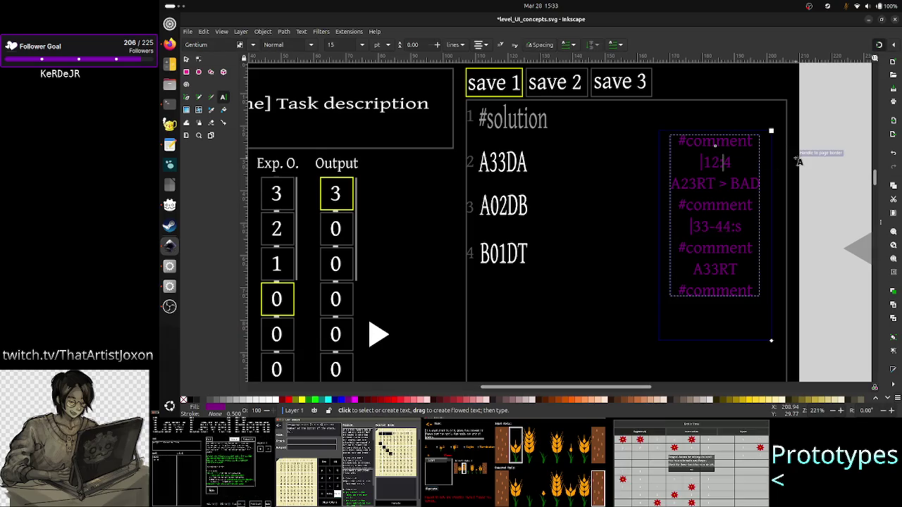
key(Up)
key(Up)
key(Right)
key(Home)
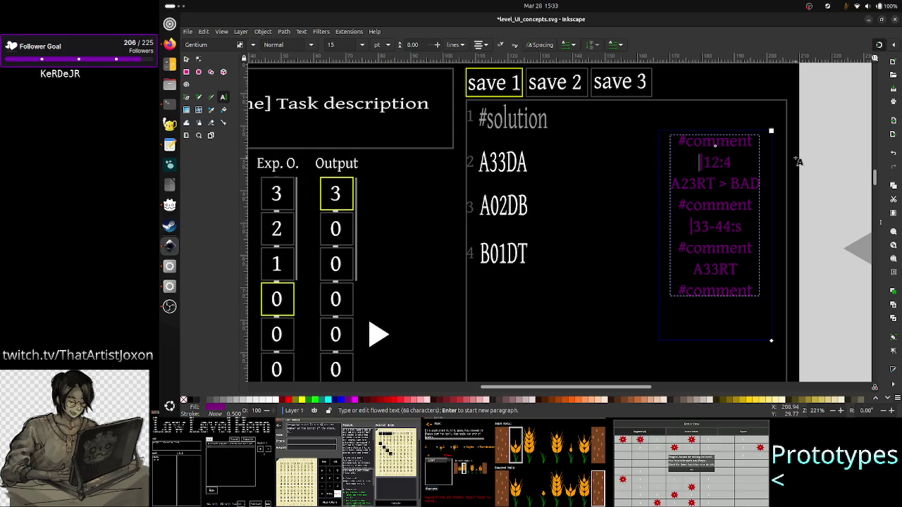
key(shift+Down)
key(shift+Down)
key(shift+Down)
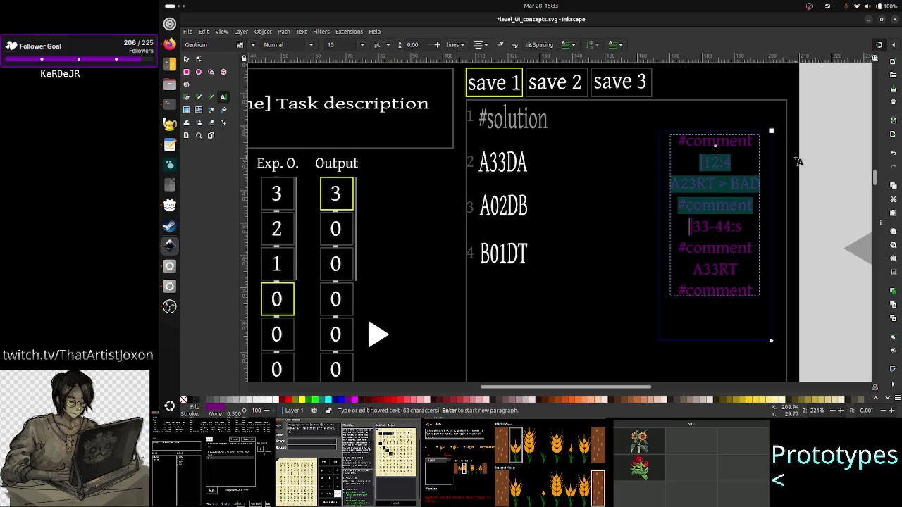
key(shift+Right)
key(shift+Right)
key(shift+Right)
key(shift+Right)
key(shift+Right)
key(shift+Right)
key(shift+Right)
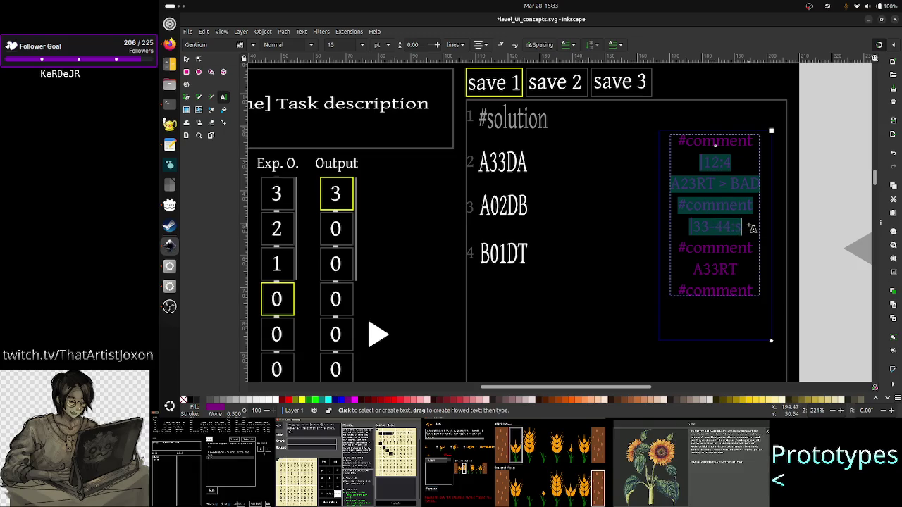
key(alt+Tab)
key(alt+Tab)
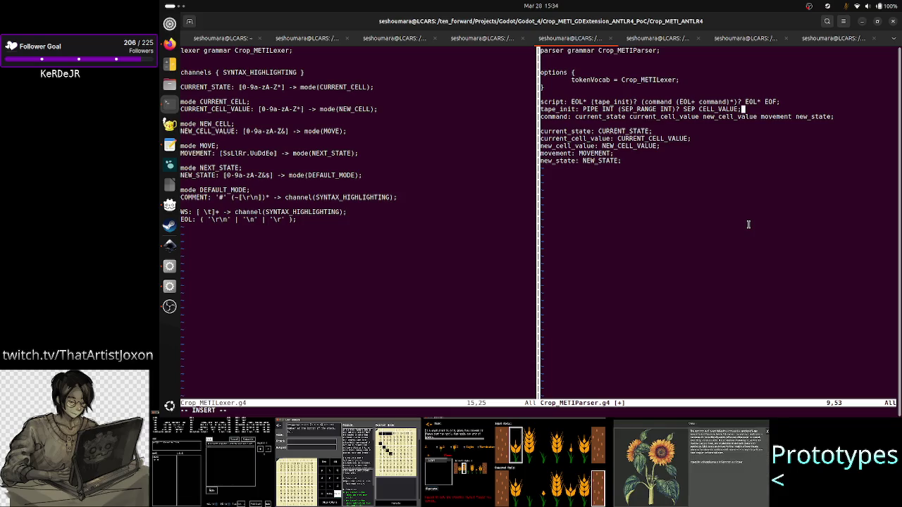
- Insert 'EOL+ tape_init' after tape_init in the script rule to allow a second tape_init line
key(Left)
key(Left)
key(Left)
key(Left)
key(Left)
key(Left)
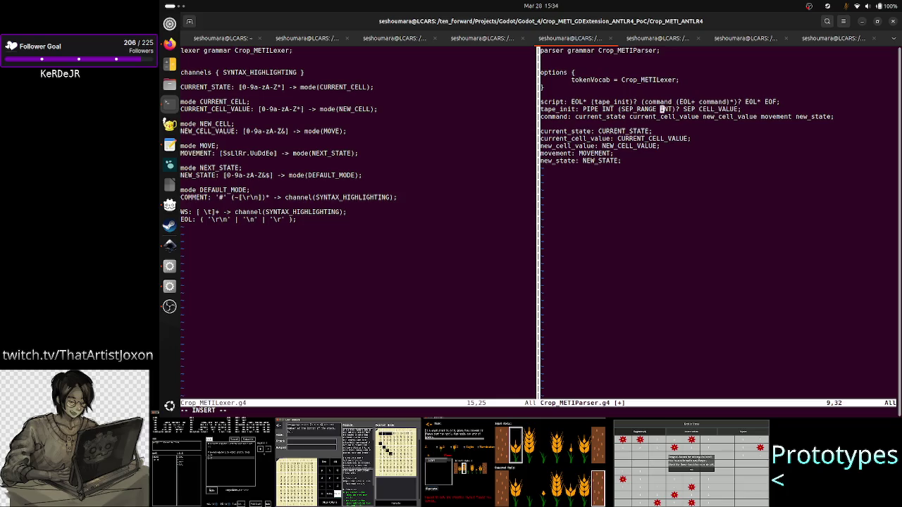
key(Left)
key(Left)
key(Left)
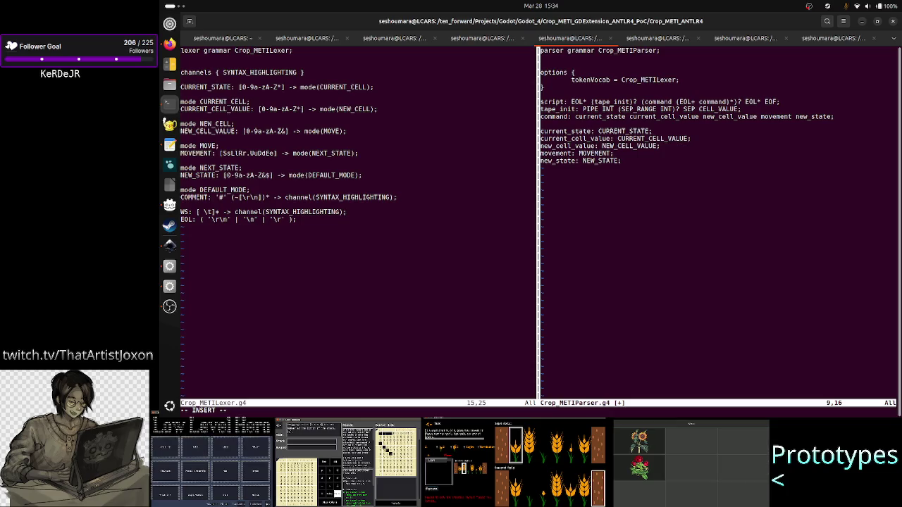
key(Up)
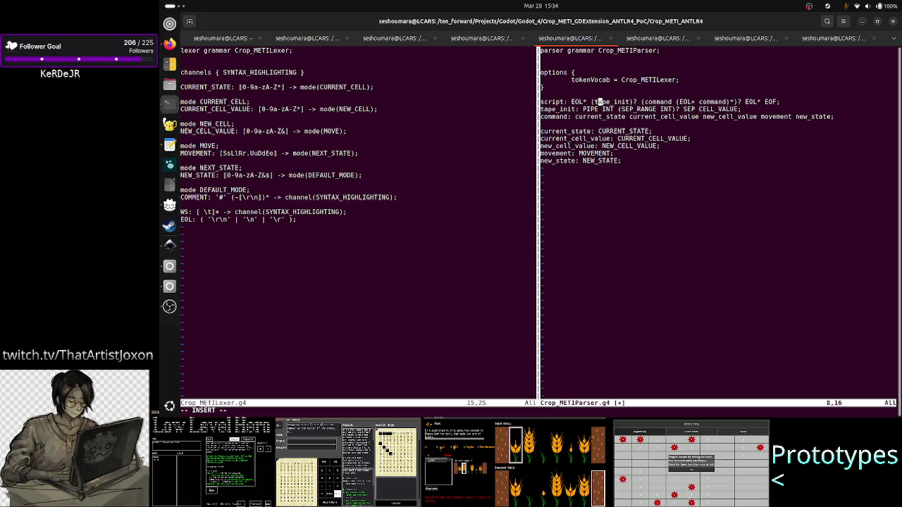
key(Right)
key(Right)
key(Right)
key(Right)
key(Right)
key(Right)
key(Right)
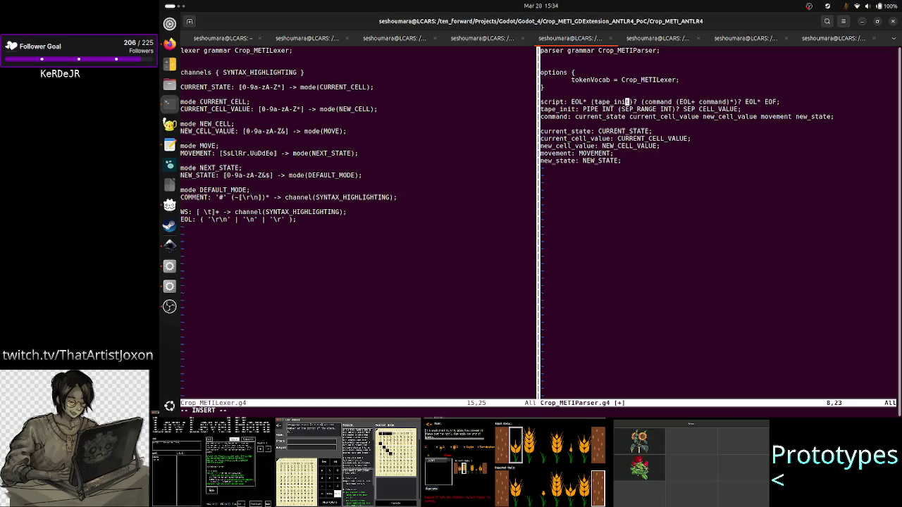
key(Right)
key(Right)
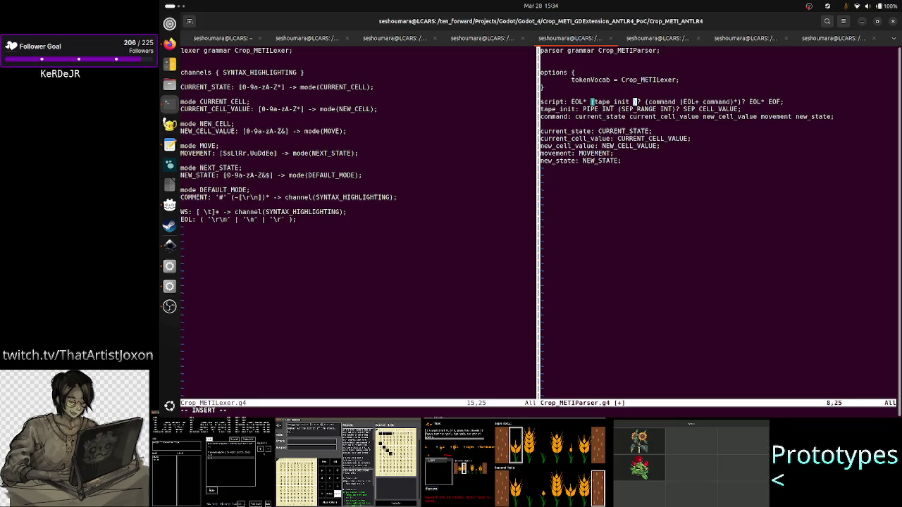
text(EOL+)
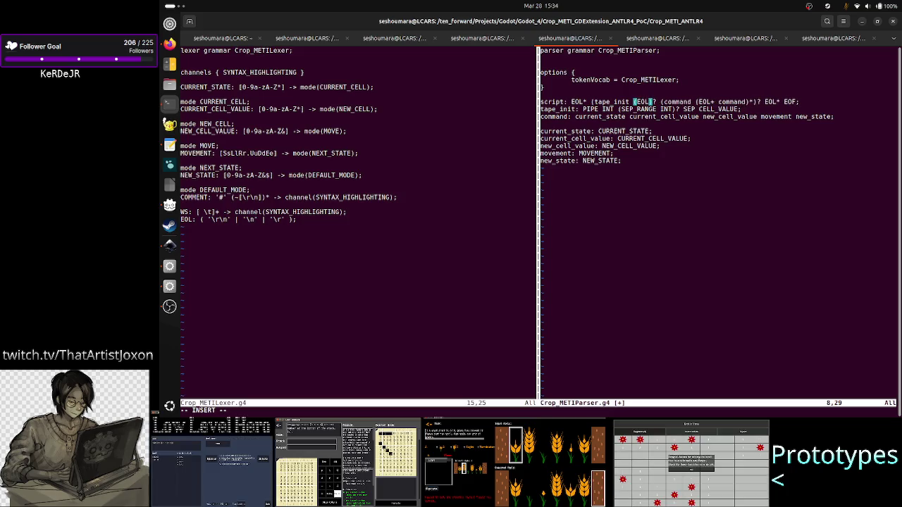
text(+)
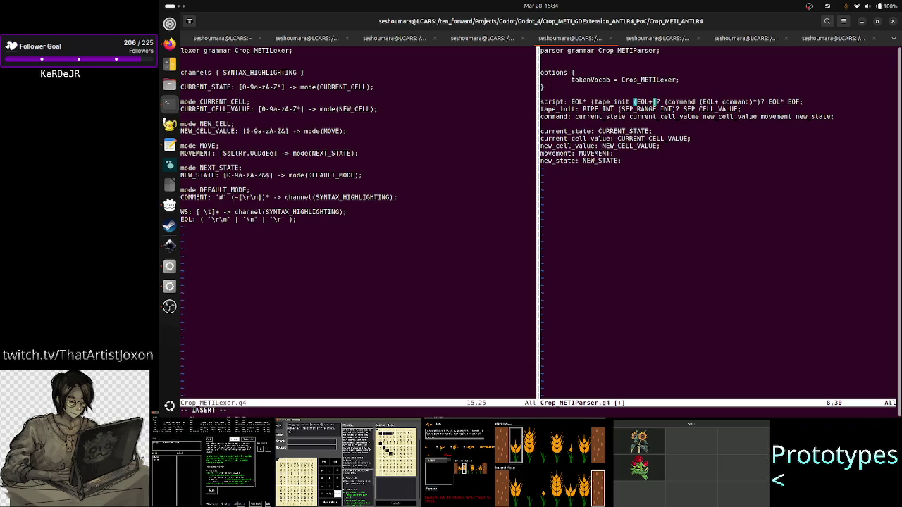
text(tape_init)
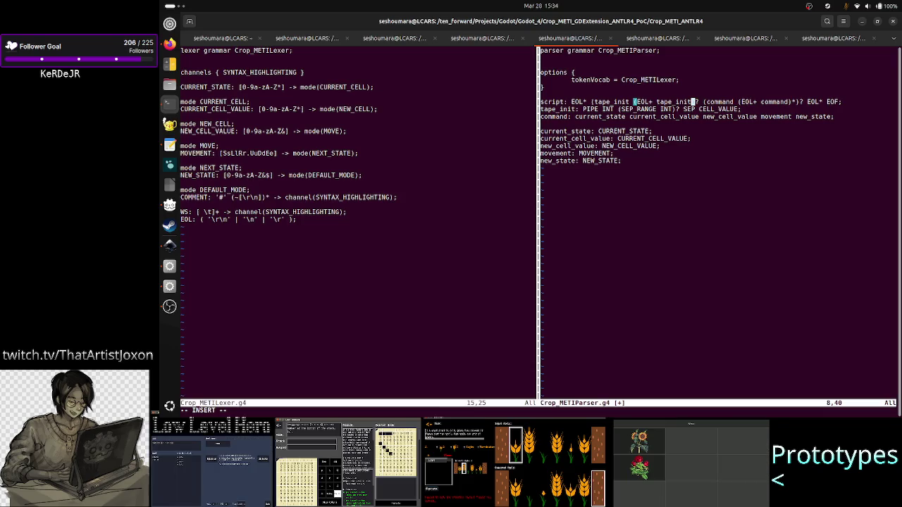
key(Right)
key(Right)
key(Right)
key(Right)
key(Right)
key(Right)
key(Right)
key(Right)
key(Right)
- Add '*)?' after the (EOL+ tape_init) group so extra tape_init lines can repeat
key(Left)
key(Left)
key(Left)
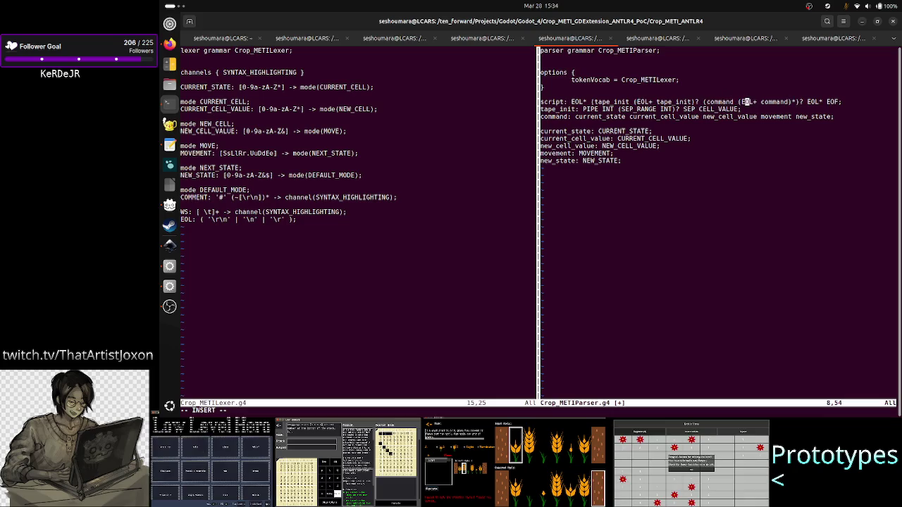
key(Left)
key(Left)
key(Left)
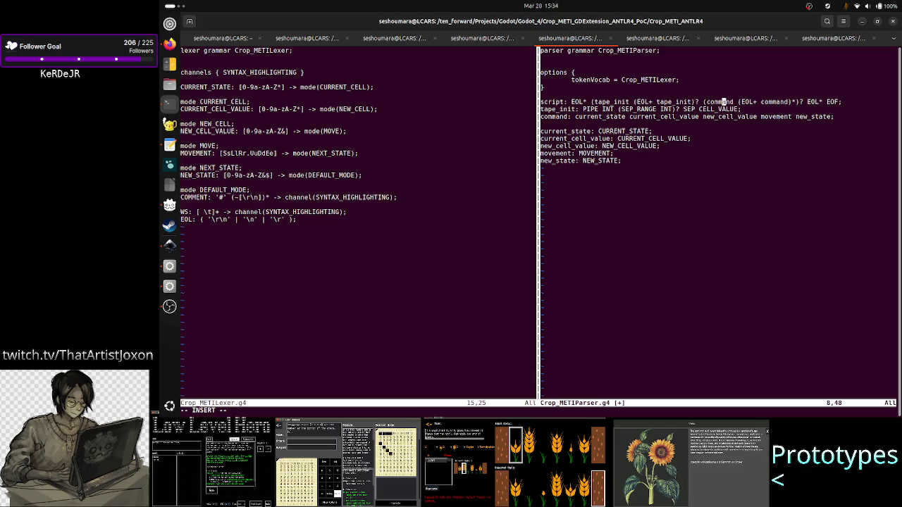
key(Left)
key(Left)
key(Left)
key(Left)
key(Left)
key(Left)
key(Left)
key(Right)
key(Right)
key(Right)
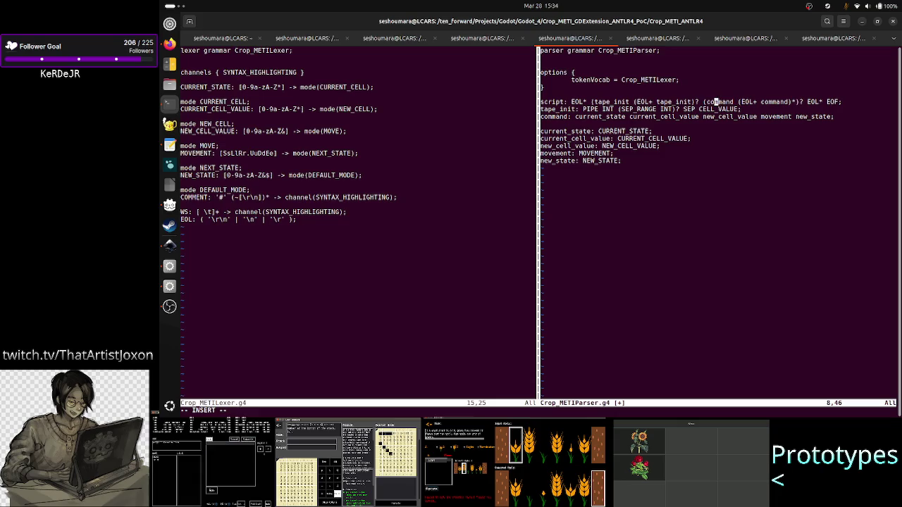
key(Right)
key(Right)
key(Right)
key(Right)
key(Right)
key(Right)
key(Right)
key(Right)
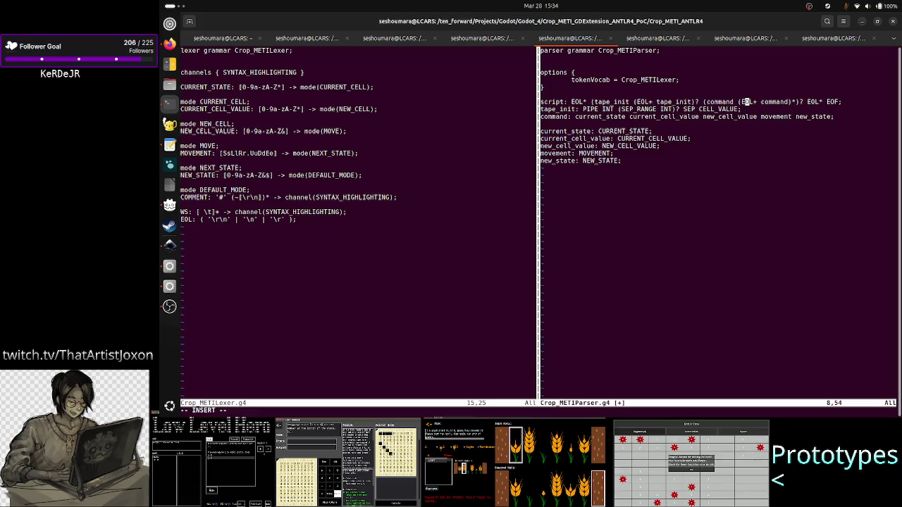
key(Right)
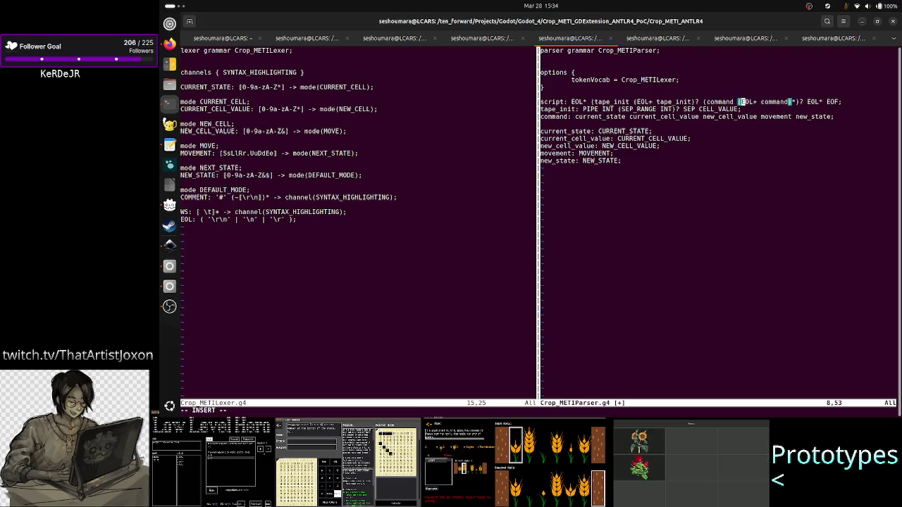
key(Left)
key(Left)
key(Left)
key(Right)
key(Right)
key(Right)
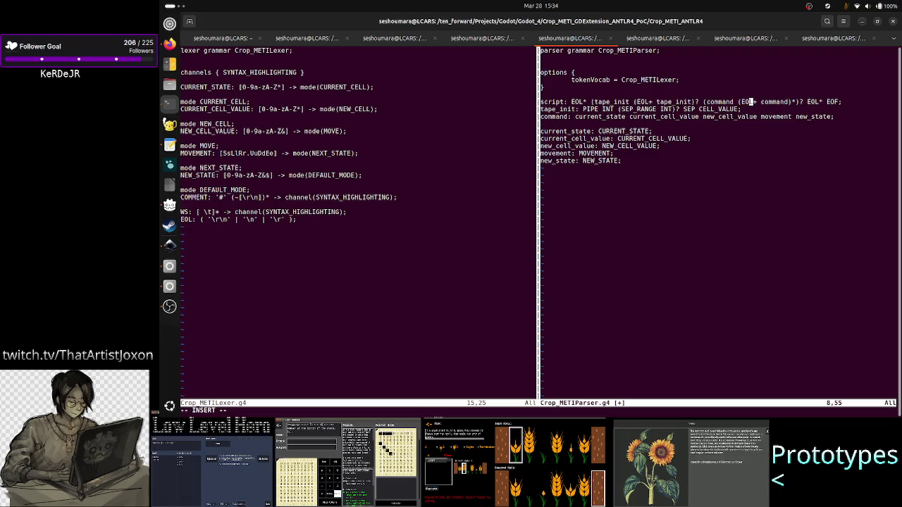
key(Right)
key(Right)
key(Right)
key(Right)
key(Right)
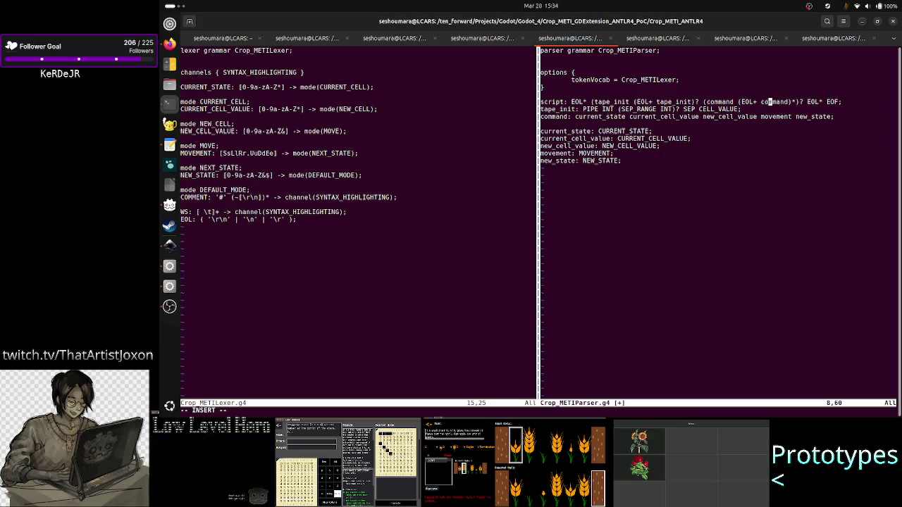
key(Right)
key(Right)
key(Right)
key(Right)
key(Right)
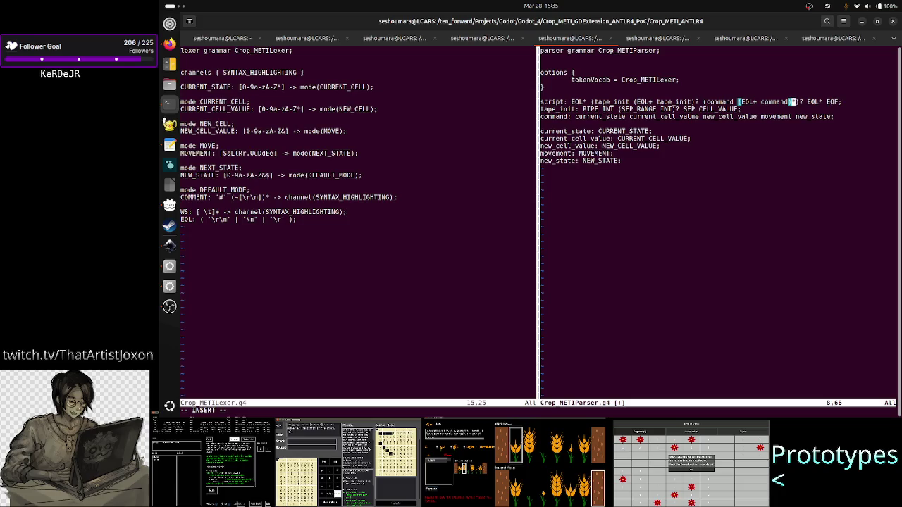
key(Left)
key(Left)
key(Left)
key(Left)
key(Left)
key(Left)
key(Left)
key(Left)
key(Left)
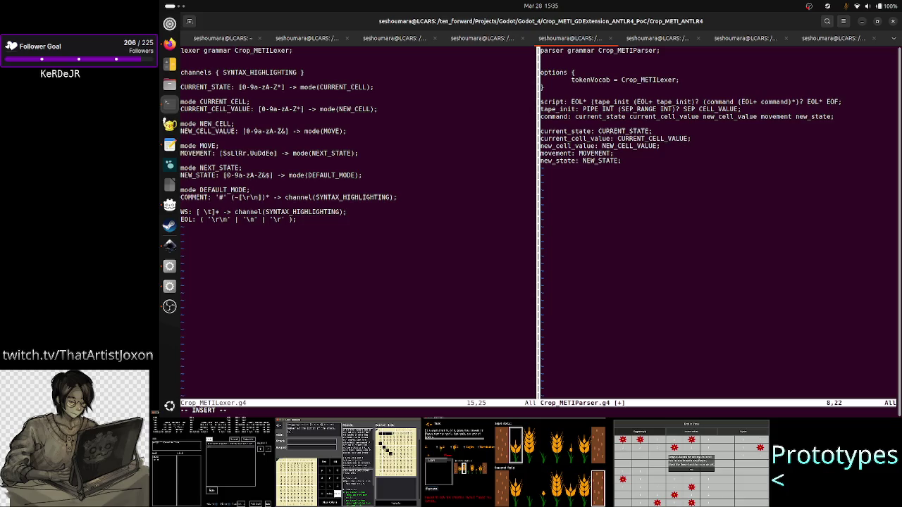
key(Right)
key(Right)
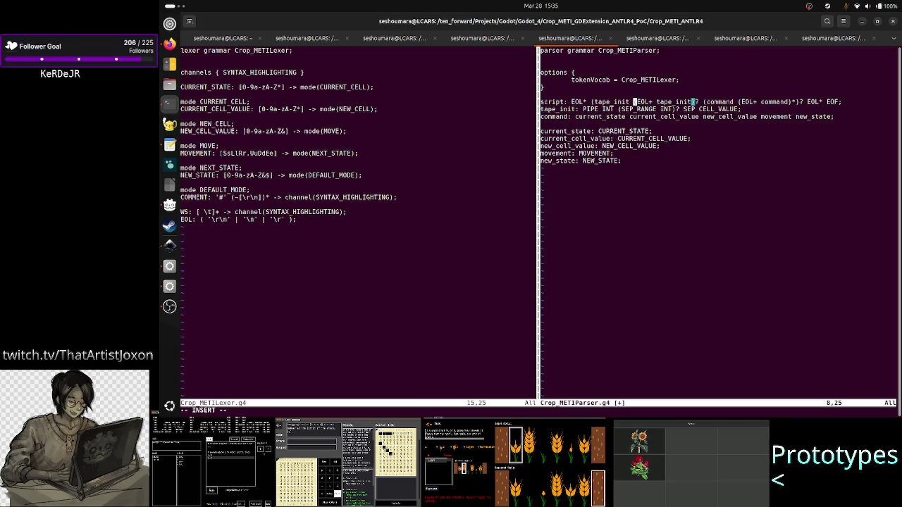
key(Right)
key(Right)
key(Right)
key(Right)
key(Right)
key(Right)
key(Right)
key(Right)
key(Right)
key(Right)
key(Right)
key(Right)
key(Right)
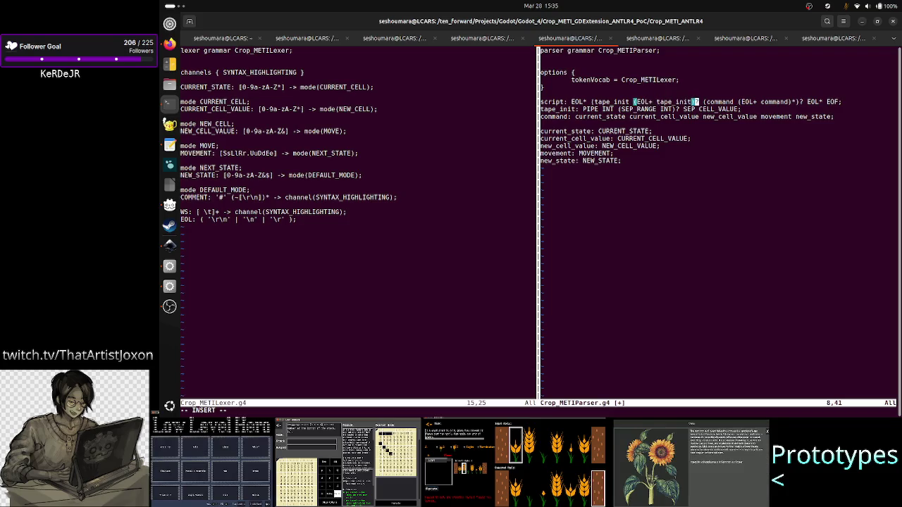
text(*))
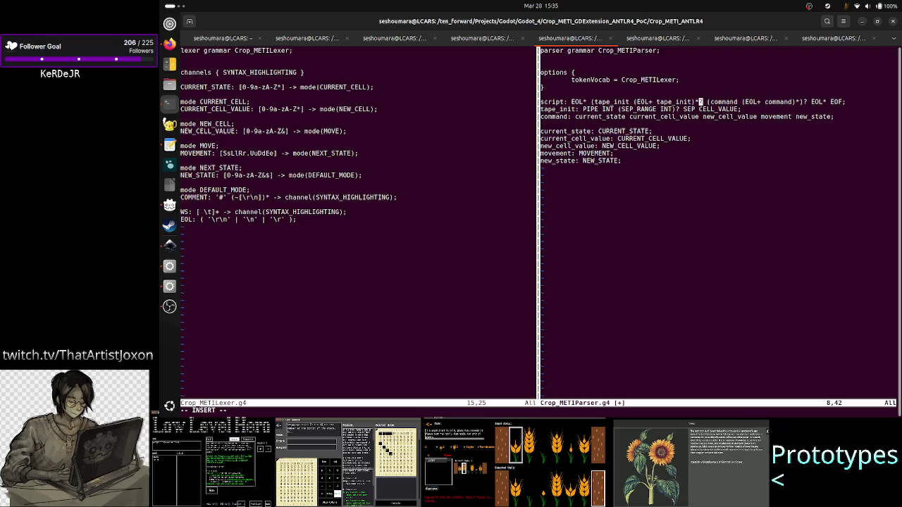
text(?)
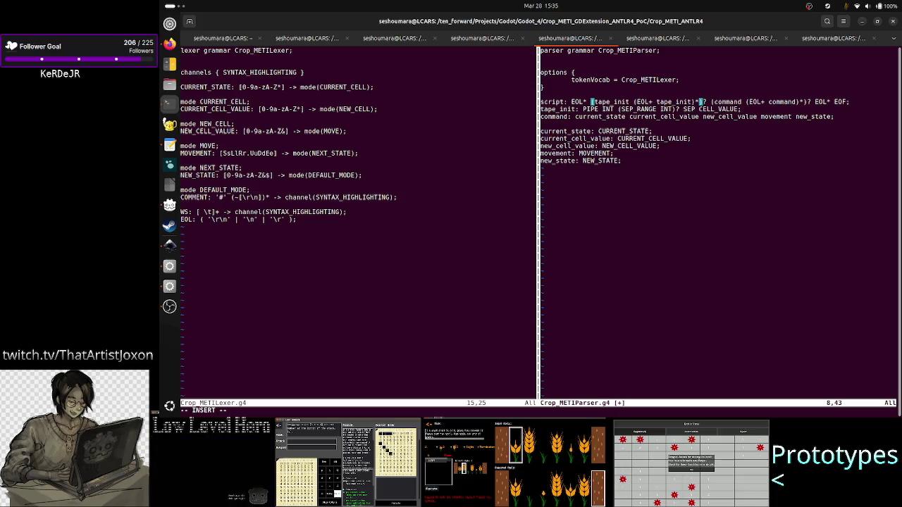
- Check the parenthesis pairing in the script and tape_init rules
key(Left)
key(Left)
key(Right)
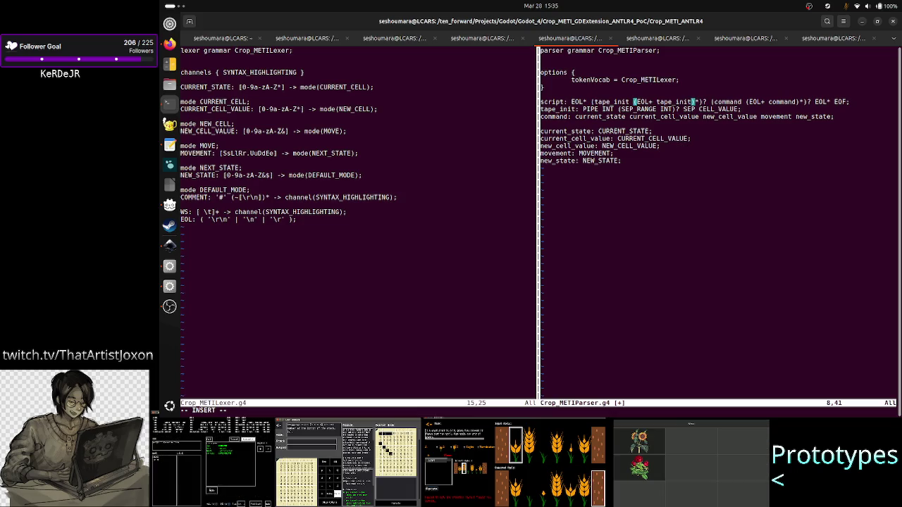
key(Left)
key(Left)
key(Left)
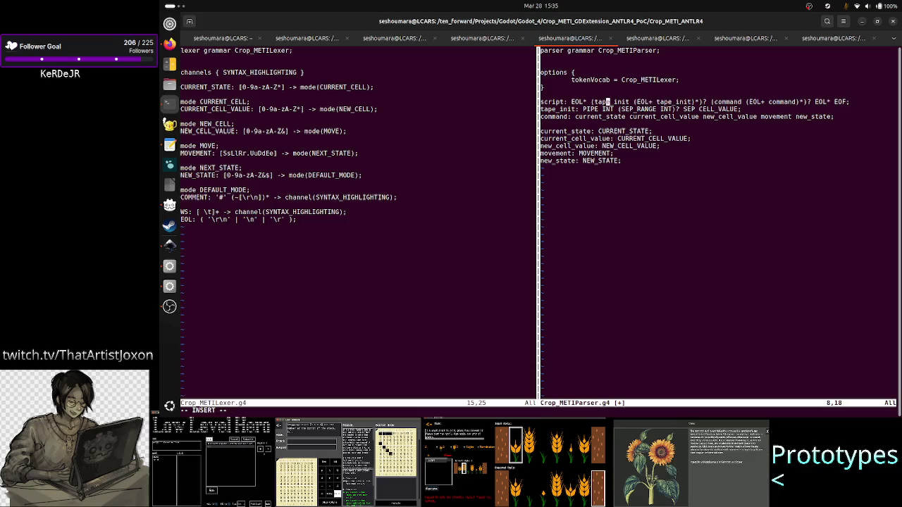
key(Right)
key(Right)
key(Right)
key(Right)
key(Right)
key(Right)
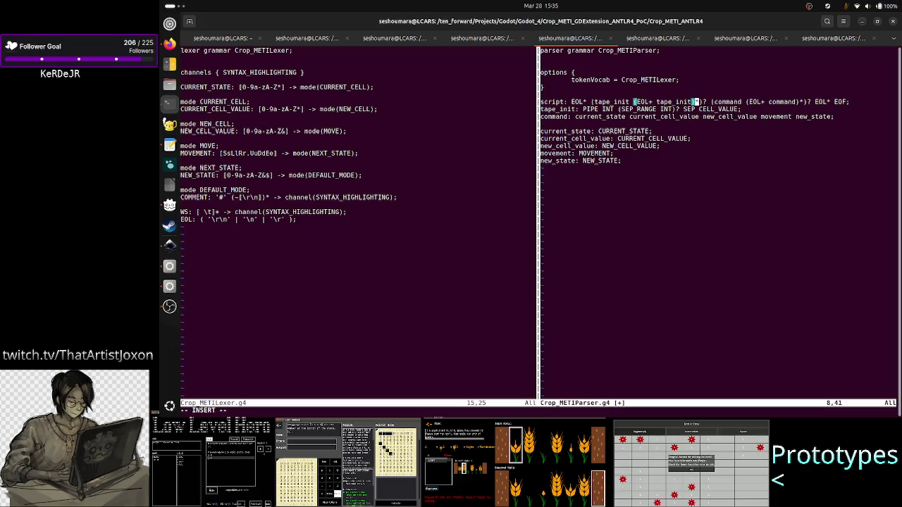
key(Left)
key(Left)
key(Left)
key(Left)
key(Left)
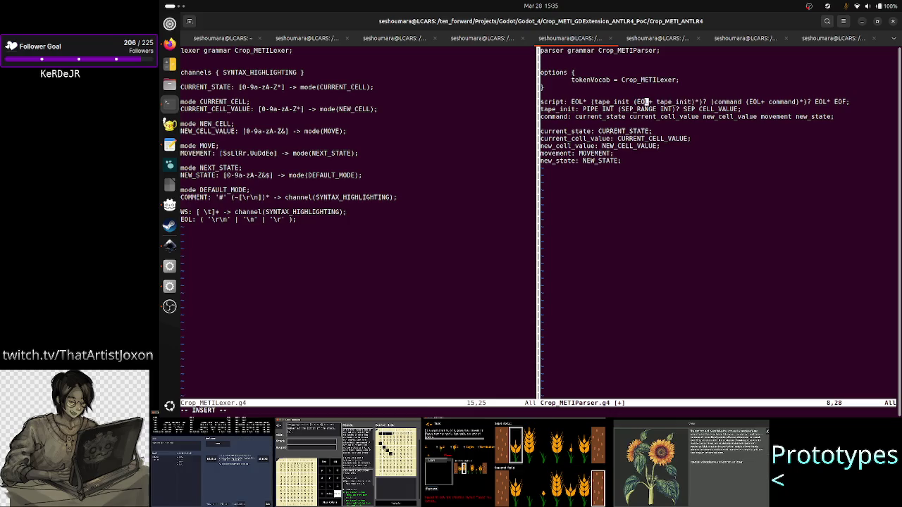
key(Left)
key(Left)
key(Left)
key(Right)
key(Right)
key(Right)
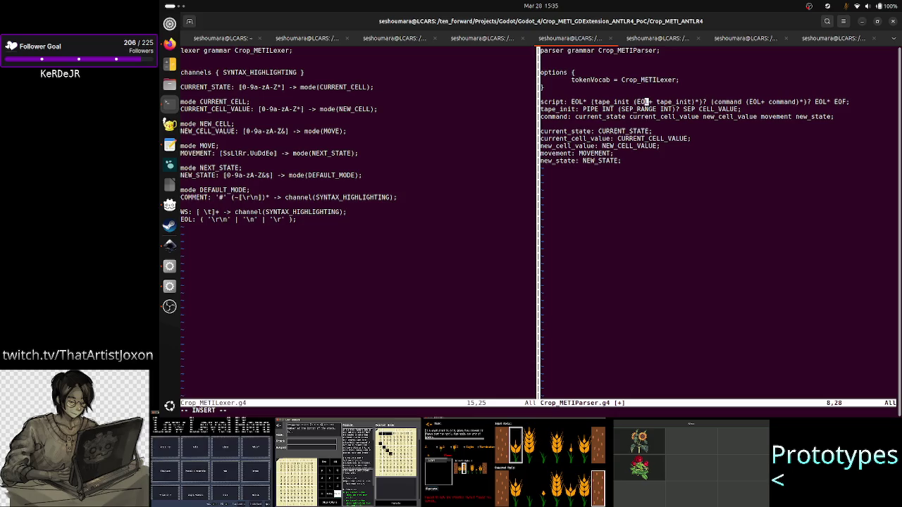
key(Down)
key(Left)
key(Left)
key(Left)
key(Left)
key(Left)
key(Right)
key(Right)
key(Right)
key(Right)
key(Right)
key(Right)
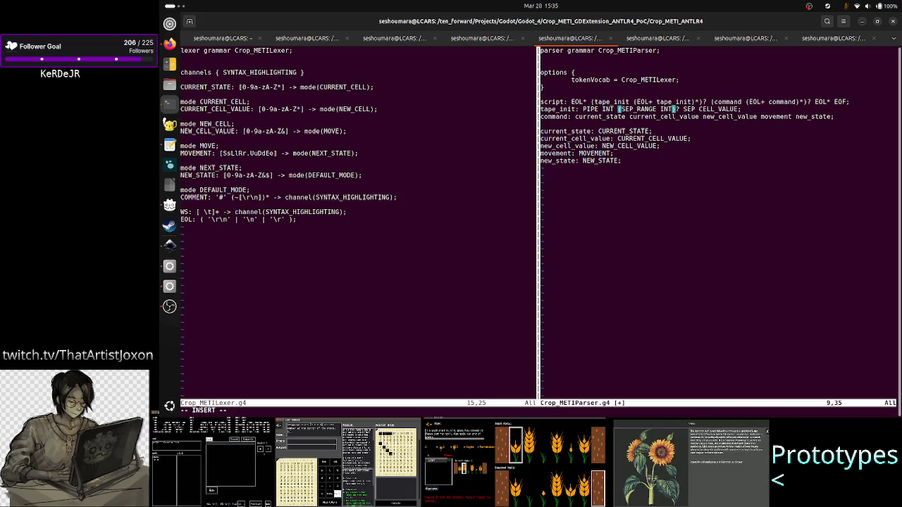
- Save Crop_METIParser.g4 with :w and move to the lexer window
key(Right)
key(Right)
key(Escape)
text(:w)
key(Return)
key(ctrl+w)
key(h)
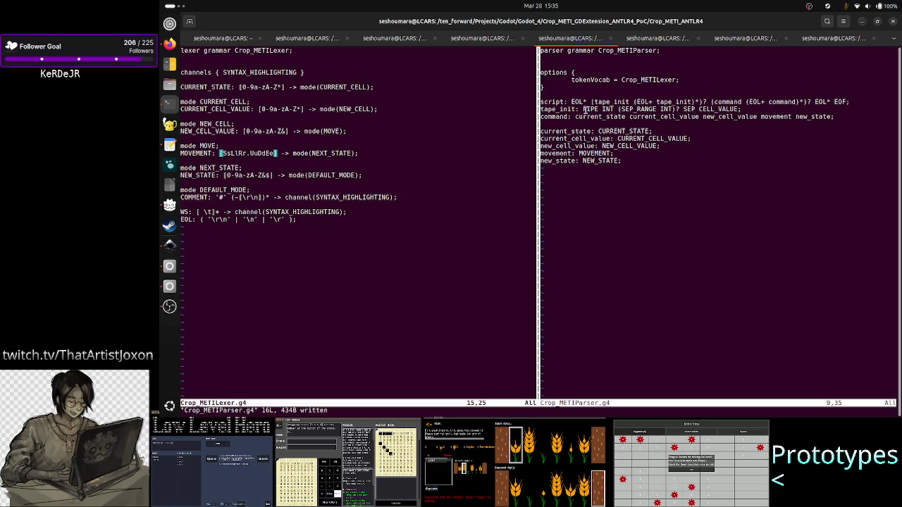
- Add a PIPE: '|' token rule on a new line below the lexer's channels declaration
drag(583, 109, 706, 109)
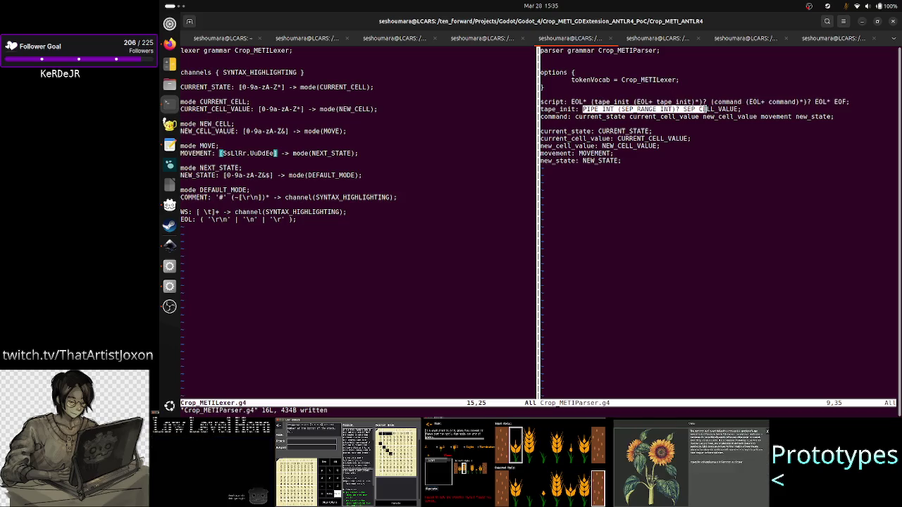
key(k)
key(k)
key(k)
key(k)
key(k)
key(k)
key(k)
key(k)
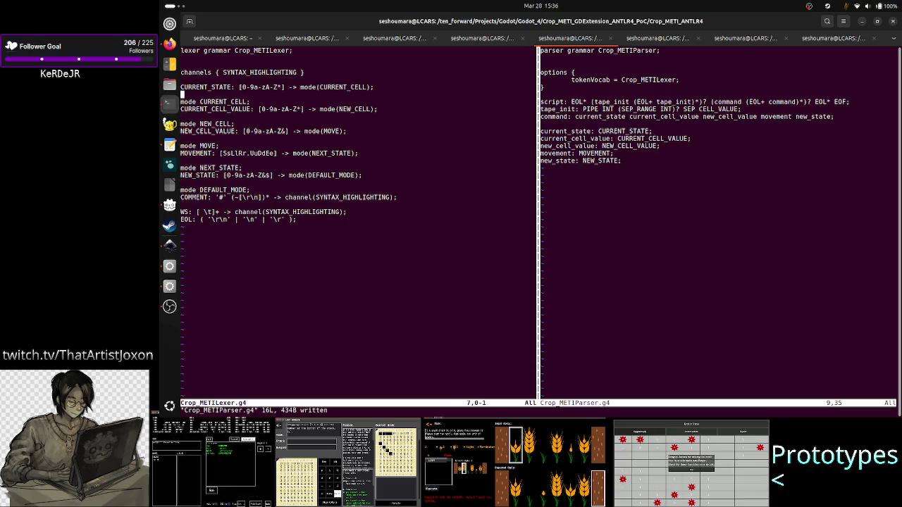
key(k)
key(k)
click(275, 71)
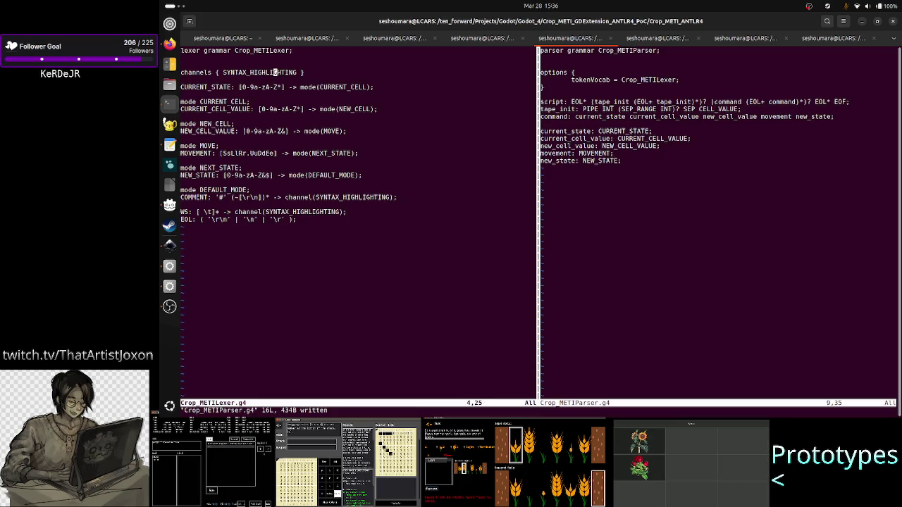
key(j)
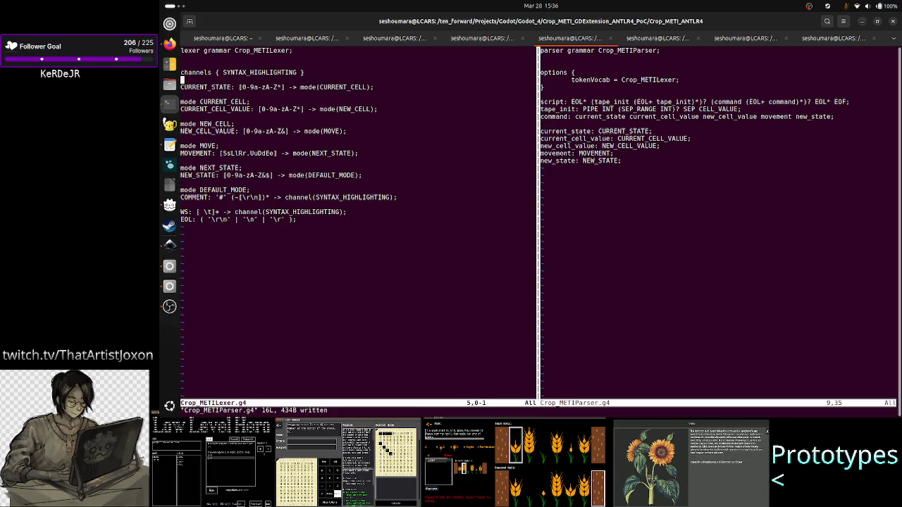
key(i)
key(Return)
key(Return)
key(Up)
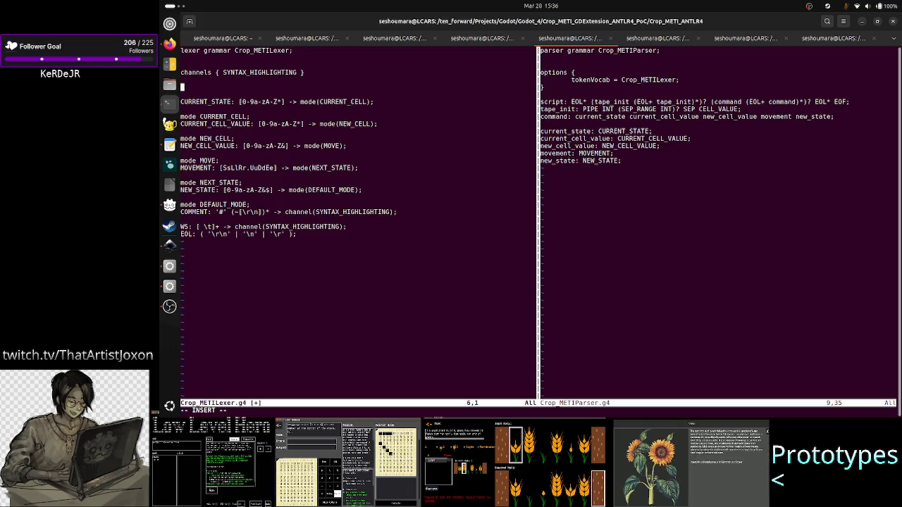
text(PIPE)
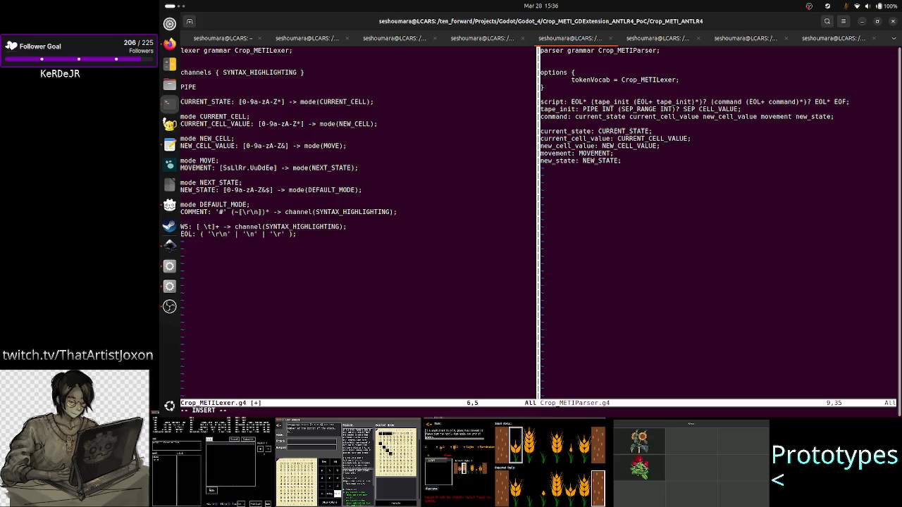
text(:)
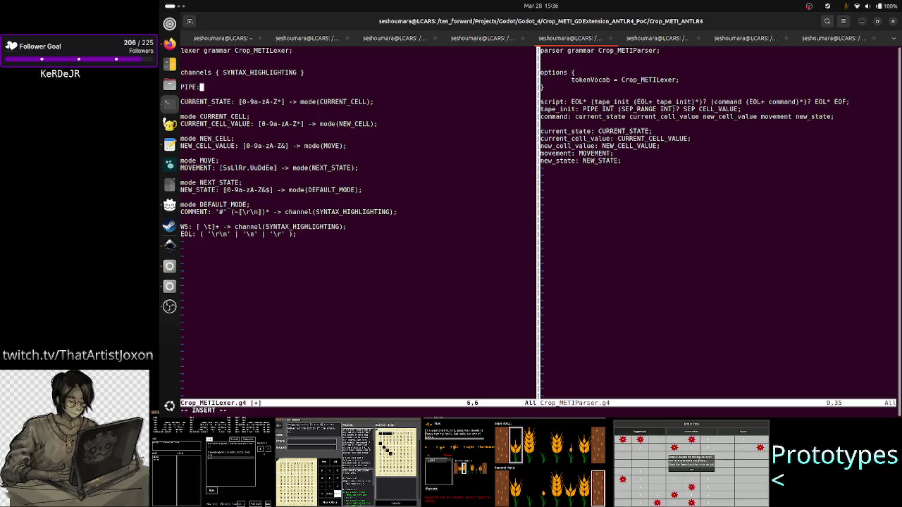
text( '|')
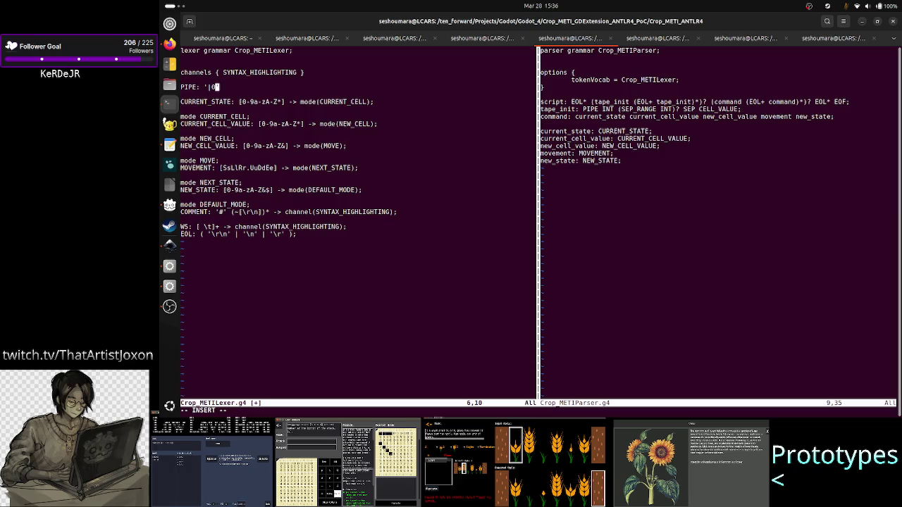
key(BackSpace)
text(')
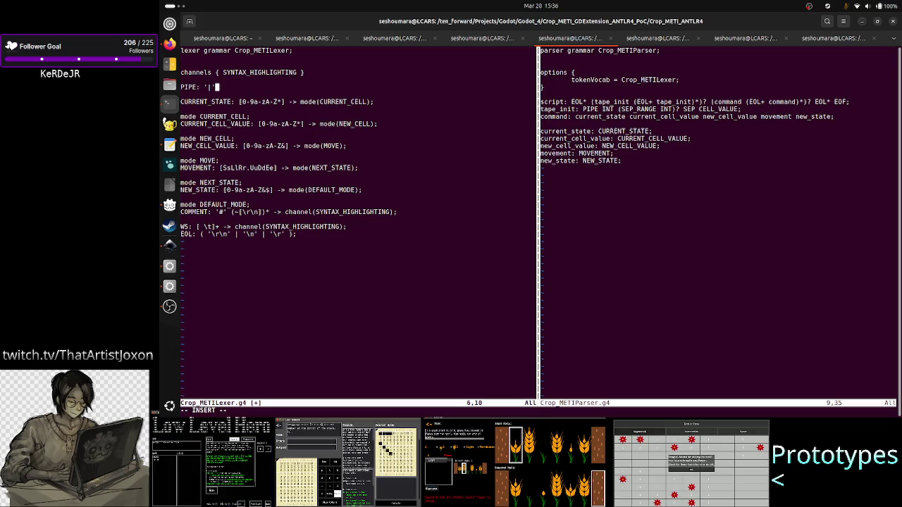
key(Escape)
key(ctrl+w)
- In the parser grammar, replace PIPE with PREFIX at the start of the tape_init rule
key(l)
key(b)
key(h)
key(h)
key(h)
key(h)
key(h)
key(h)
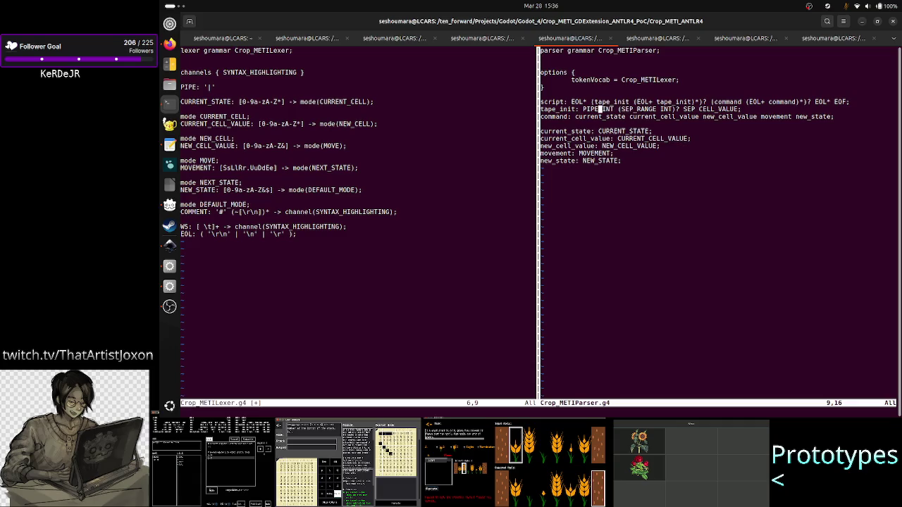
key(h)
key(h)
key(h)
key(h)
key(h)
key(l)
key(l)
key(c)
key(w)
key(BackSpace)
key(BackSpace)
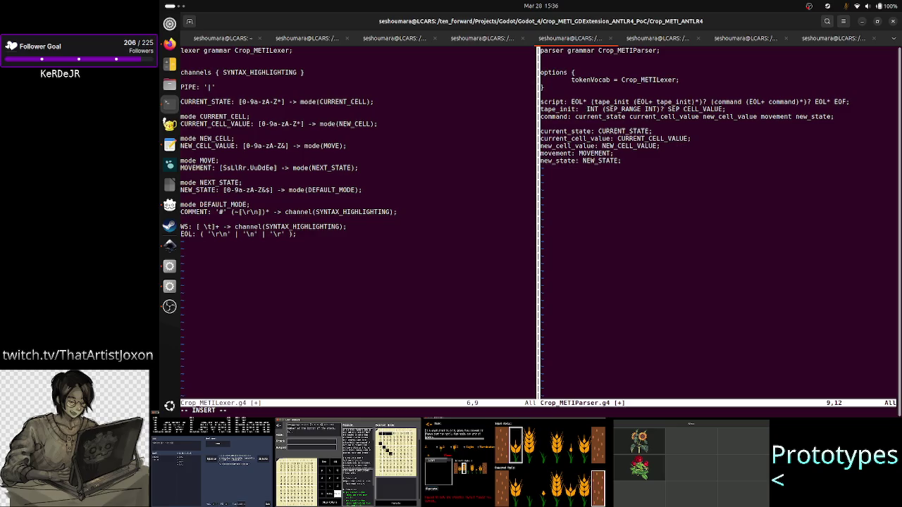
text(ST)
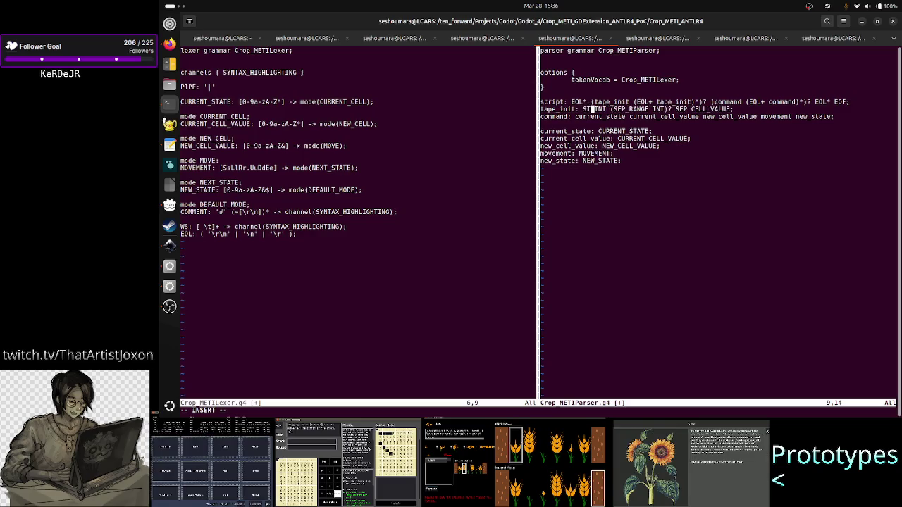
text(ART)
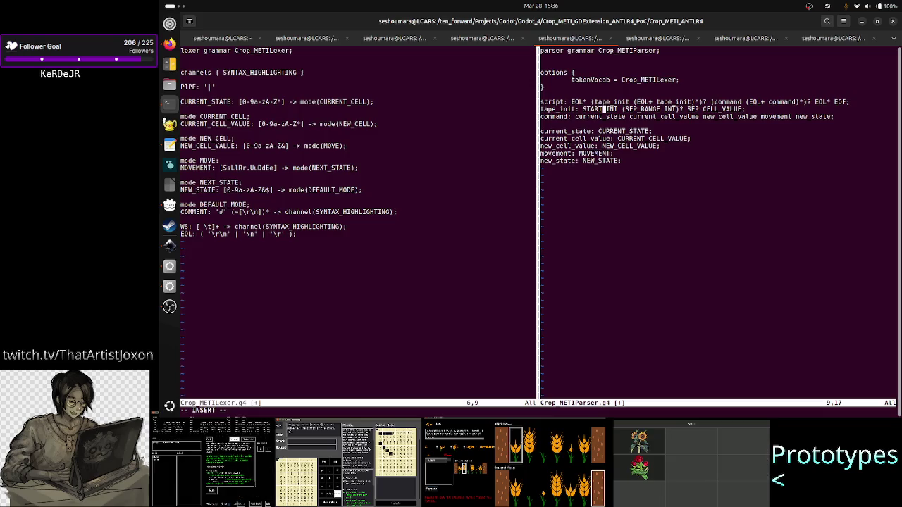
text(_)
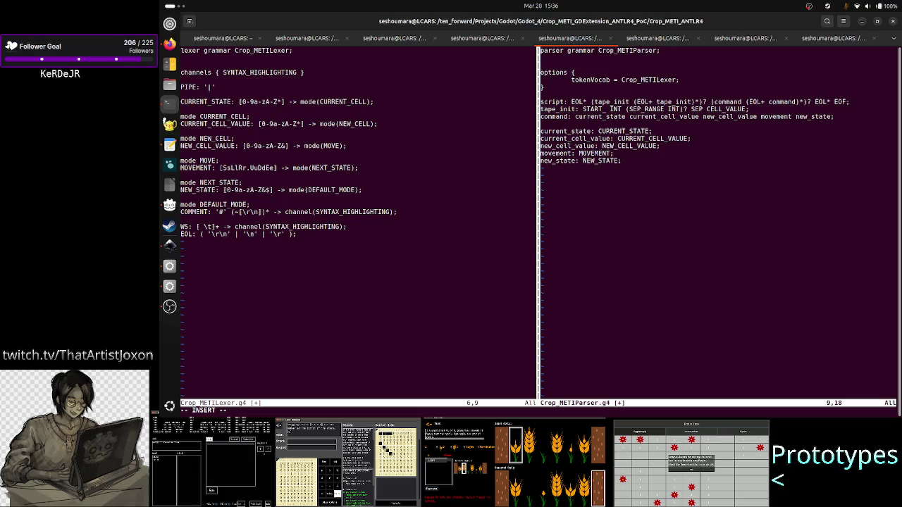
key(BackSpace)
key(BackSpace)
key(BackSpace)
key(BackSpace)
key(BackSpace)
key(BackSpace)
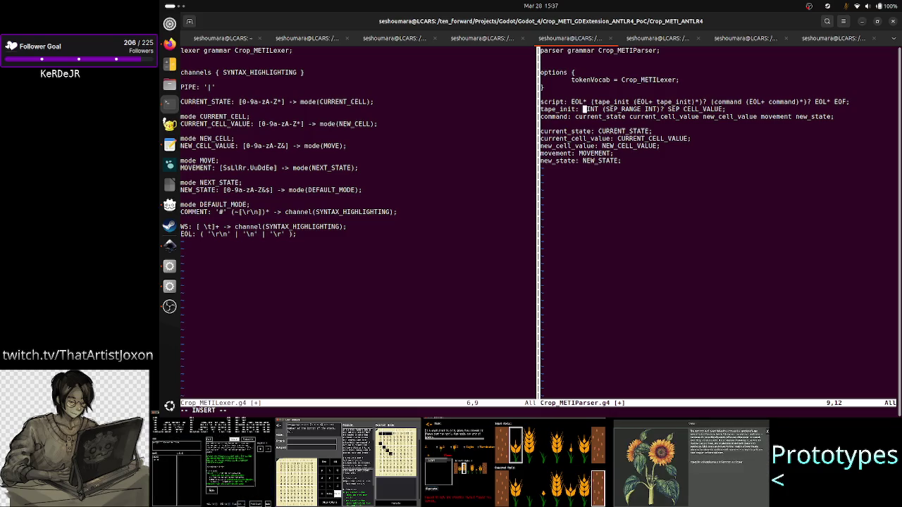
text(PREFIX)
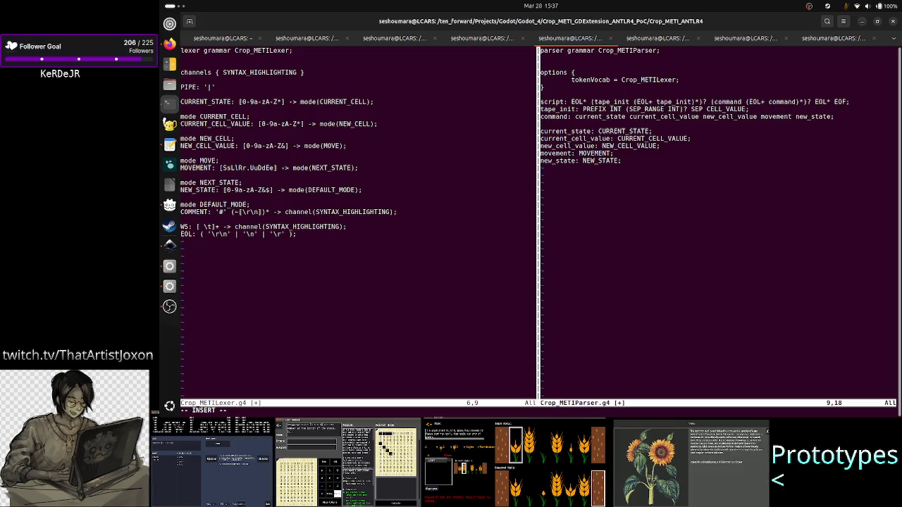
- Save Crop_METIParser.g4 with :w
key(Escape)
text(:w)
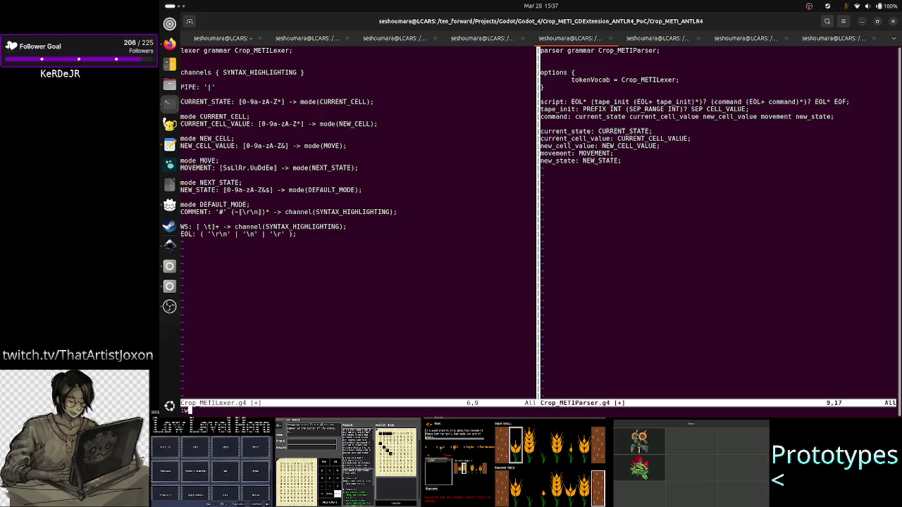
key(Return)
key(ctrl+w)
- Rename the lexer's PIPE rule to PREFIX and start a new line below it
key(h)
key(h)
key(h)
key(h)
key(h)
key(h)
key(h)
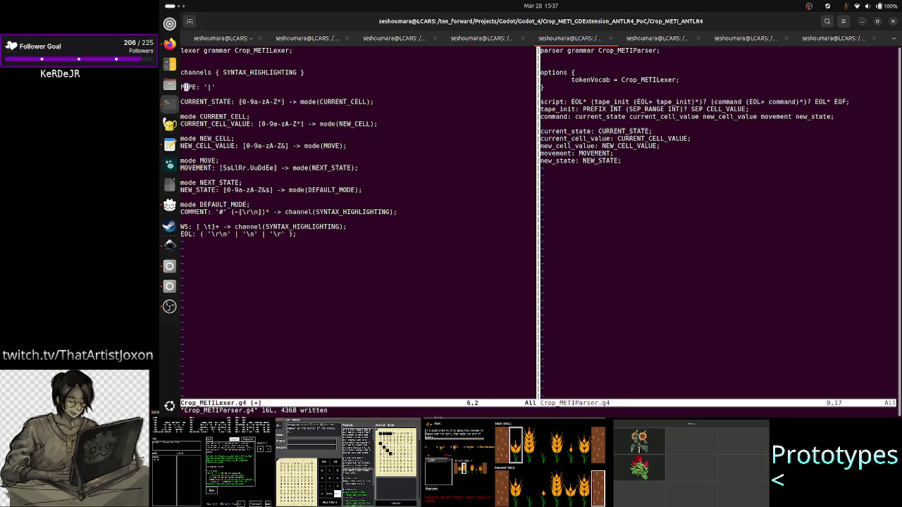
key(h)
key(x)
key(x)
key(x)
key(x)
text(i)
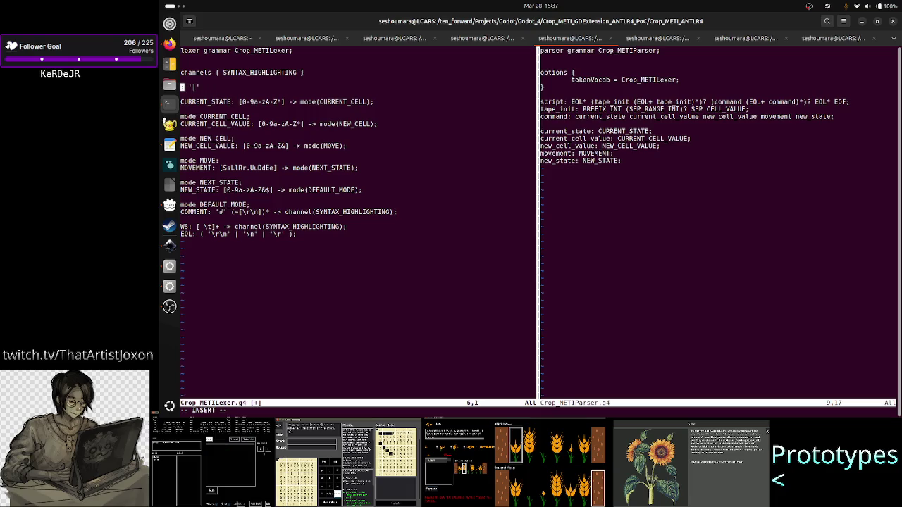
text(PREFIX)
key(Right)
key(Right)
key(Right)
key(Right)
key(Right)
text(;)
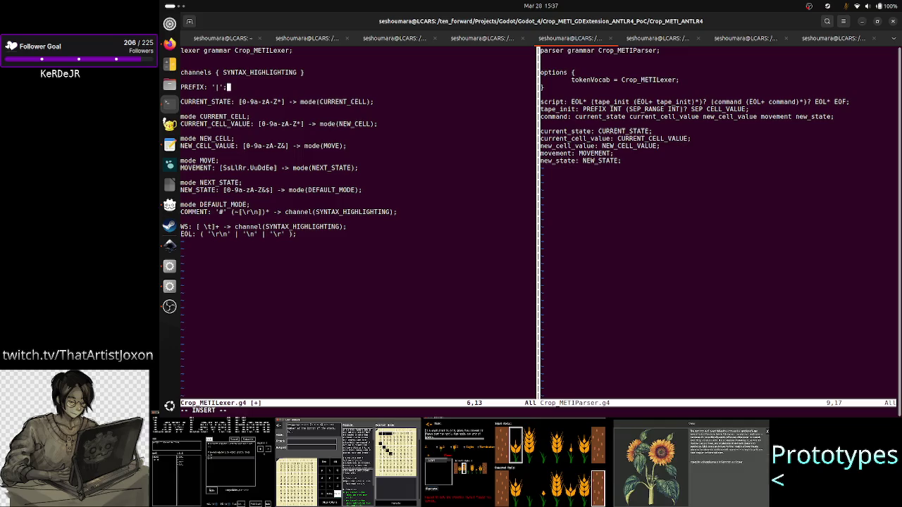
key(Return)
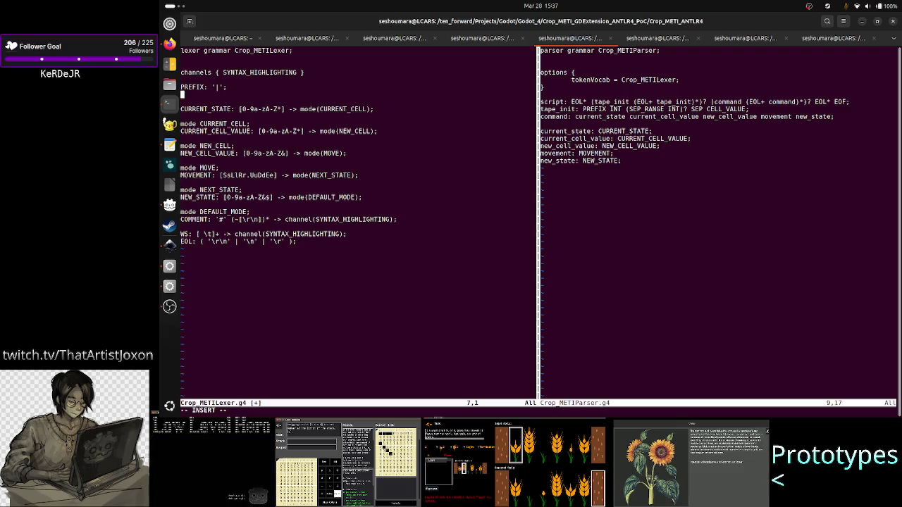
- Add the rules SEP_RANGE: '-' and SEP: ':' below PREFIX, leaving a new line after
text(SEP_)
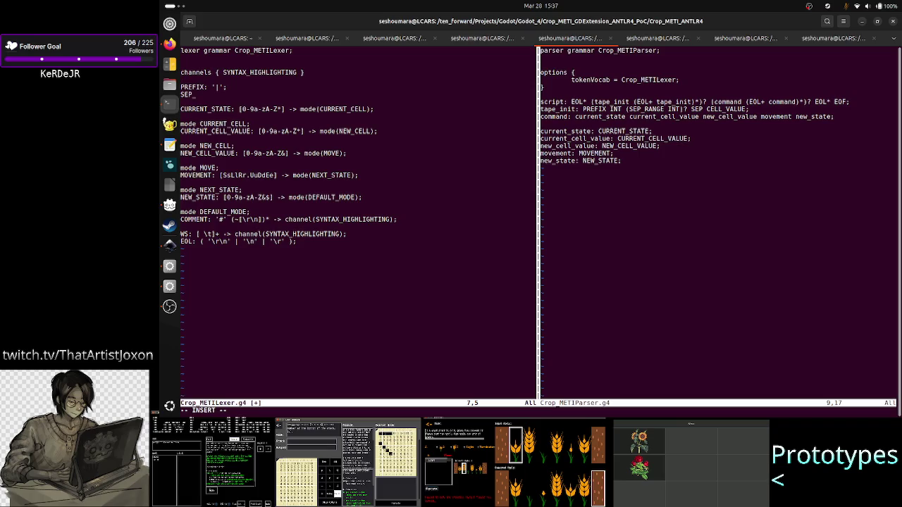
text(RANGE: '';)
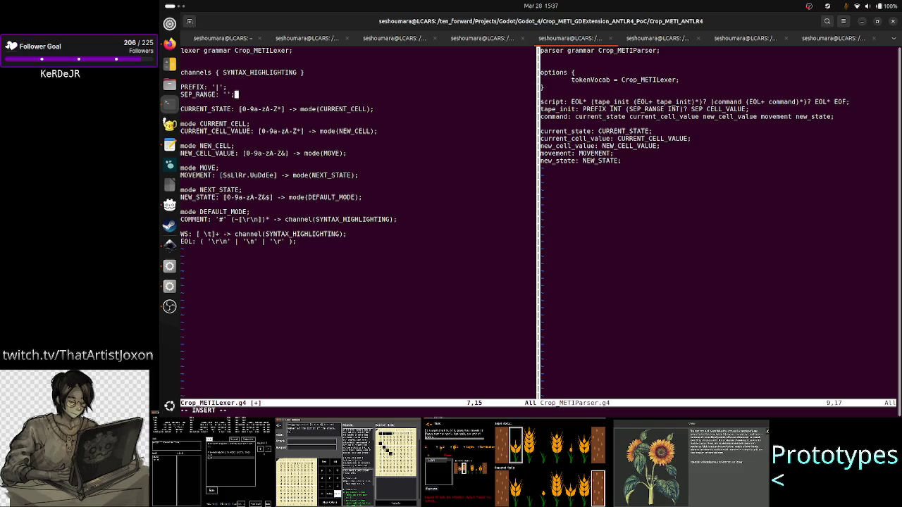
key(Left)
text(-)
key(Right)
key(Right)
key(Return)
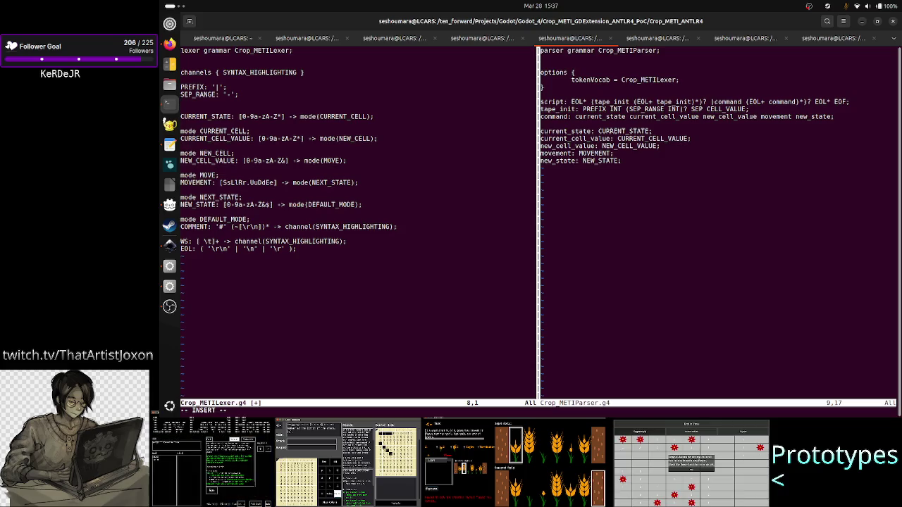
text(S)
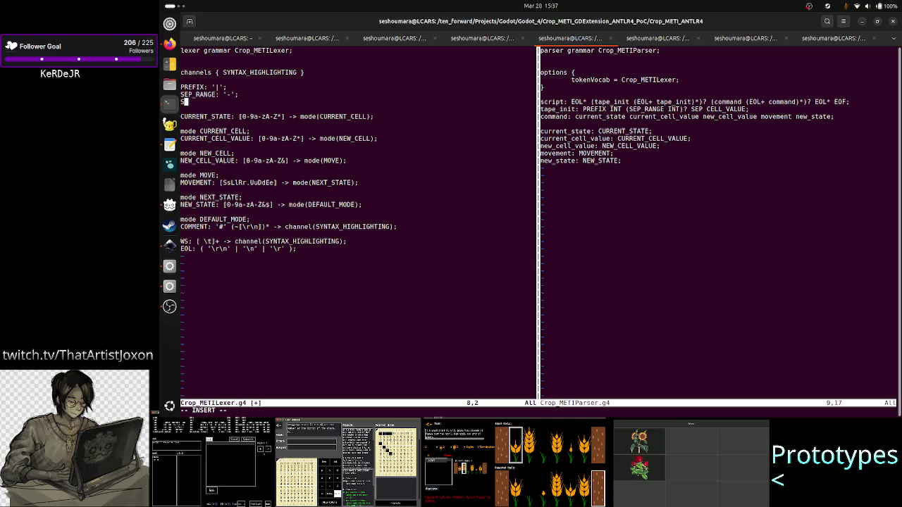
text(EP: )
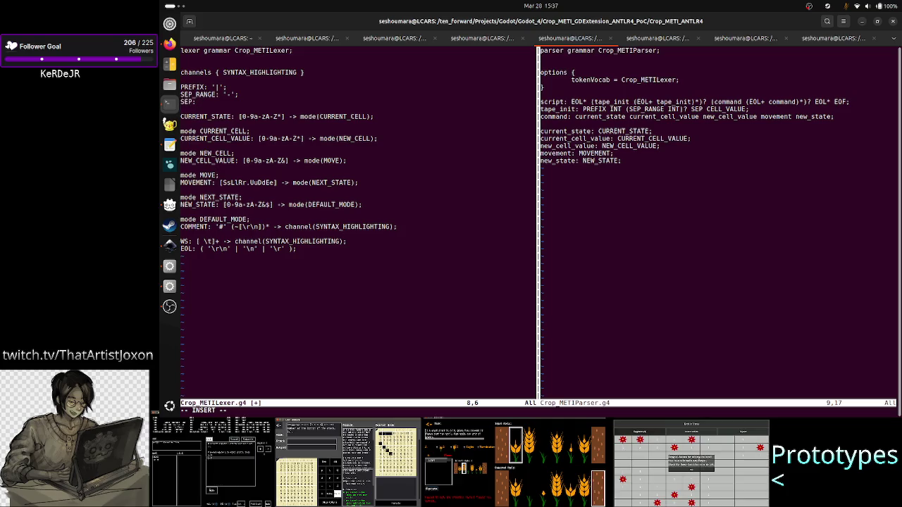
text(')
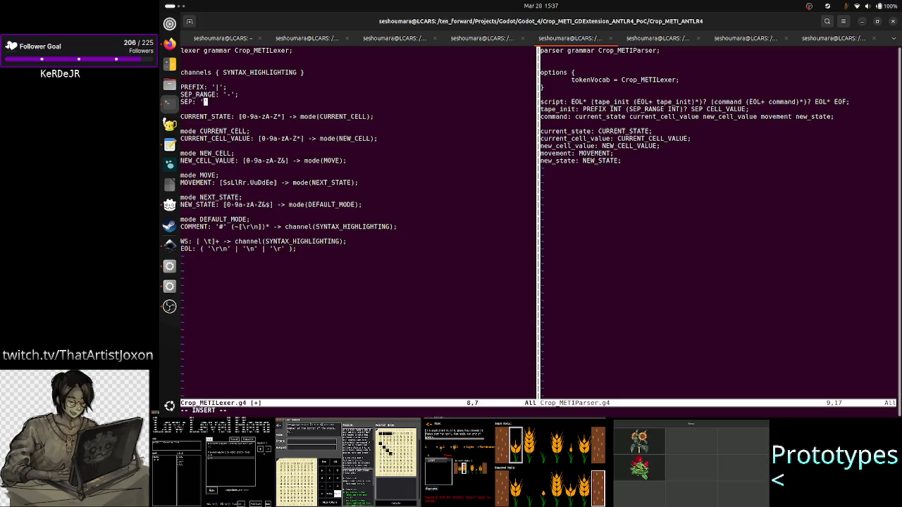
text(:';)
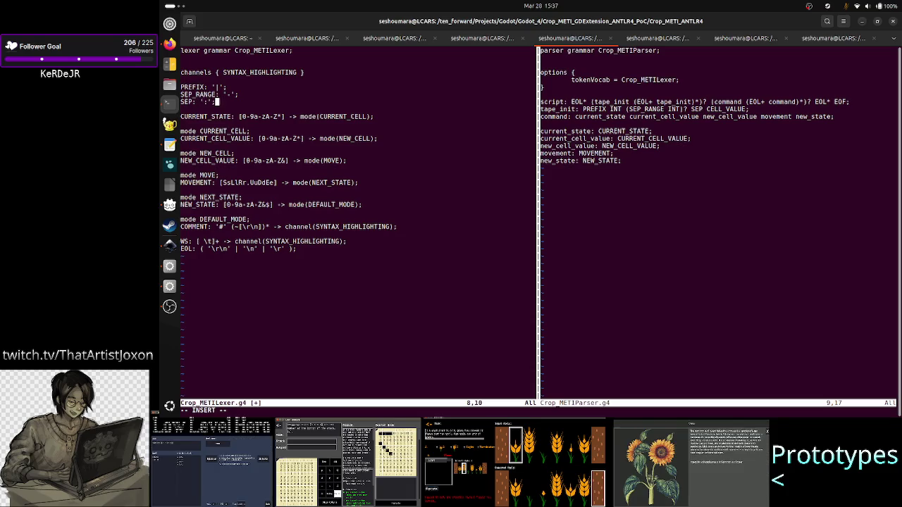
key(Return)
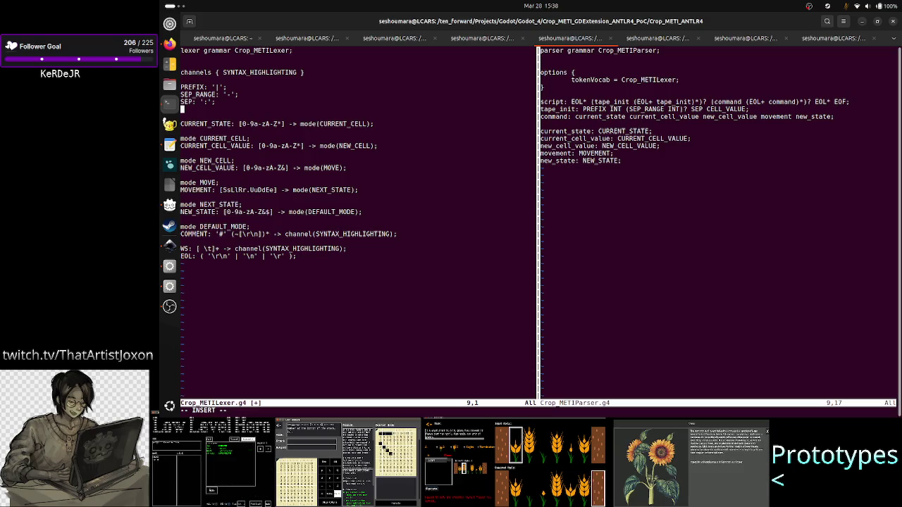
- Add the INT: [0-9] rule below SEP, leaving the line beneath it blank
text(INT:)
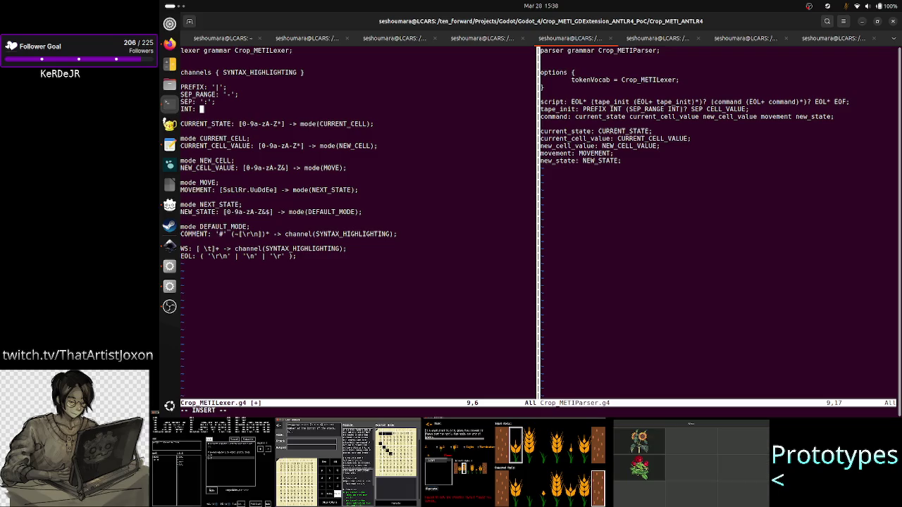
text( [0-9])
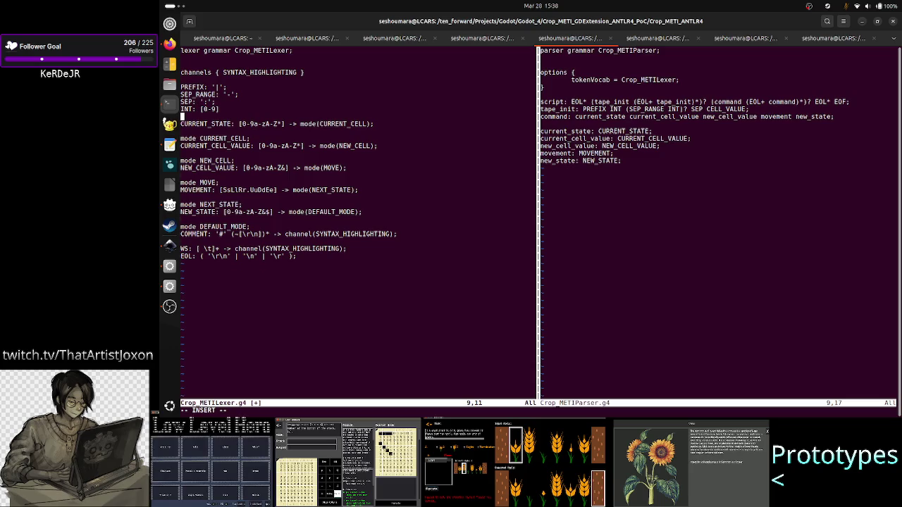
key(Return)
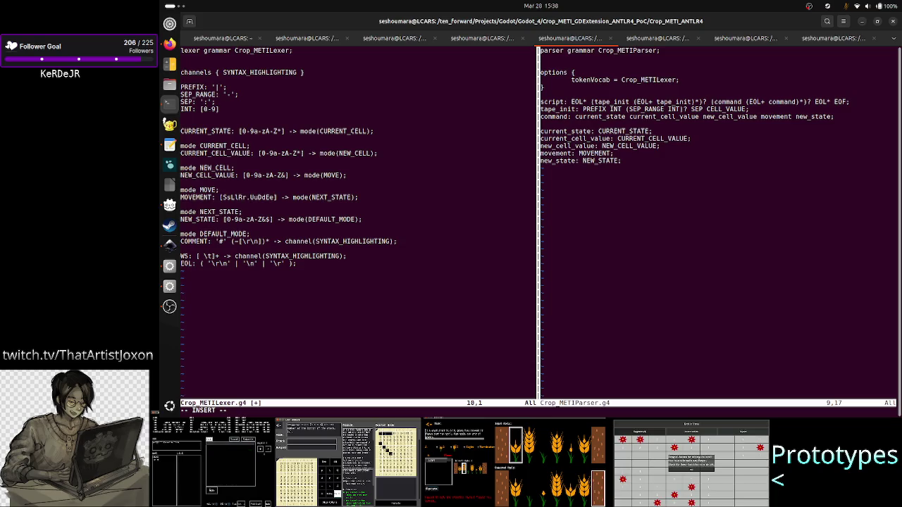
text(23)
key(BackSpace)
key(BackSpace)
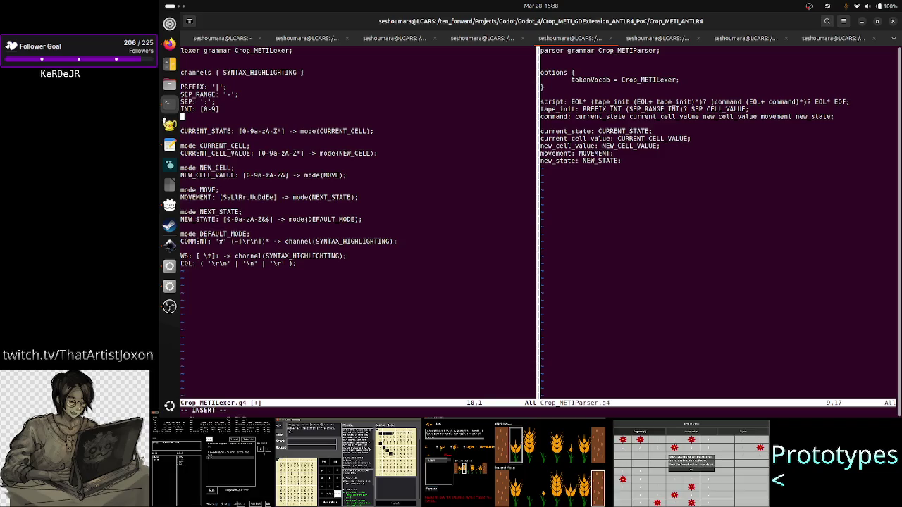
text(09)
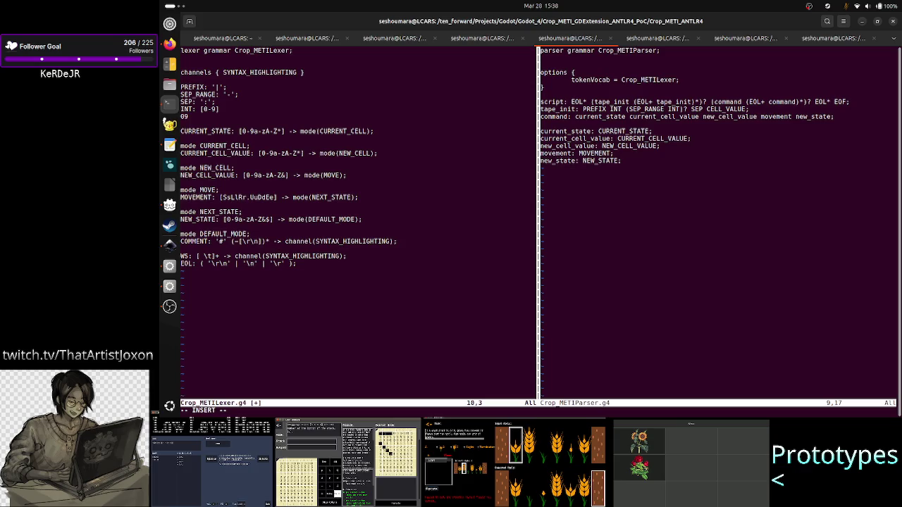
key(BackSpace)
key(BackSpace)
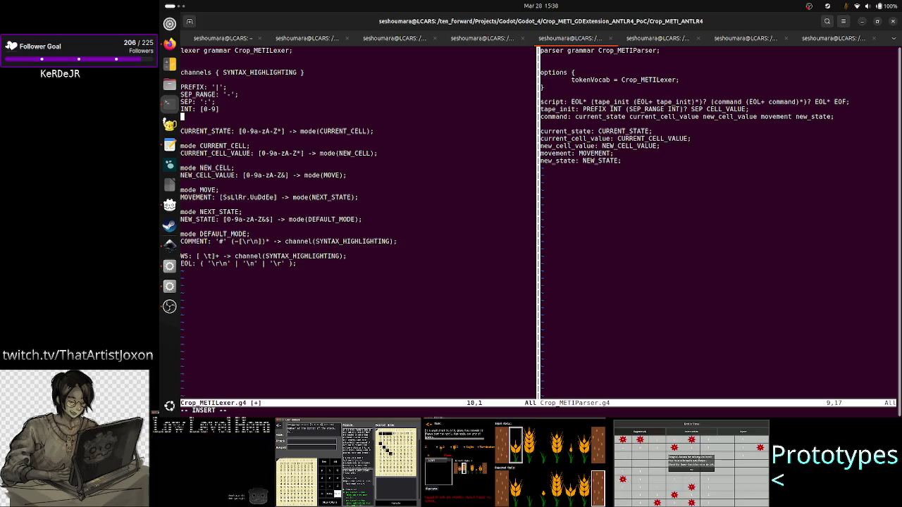
text(9)
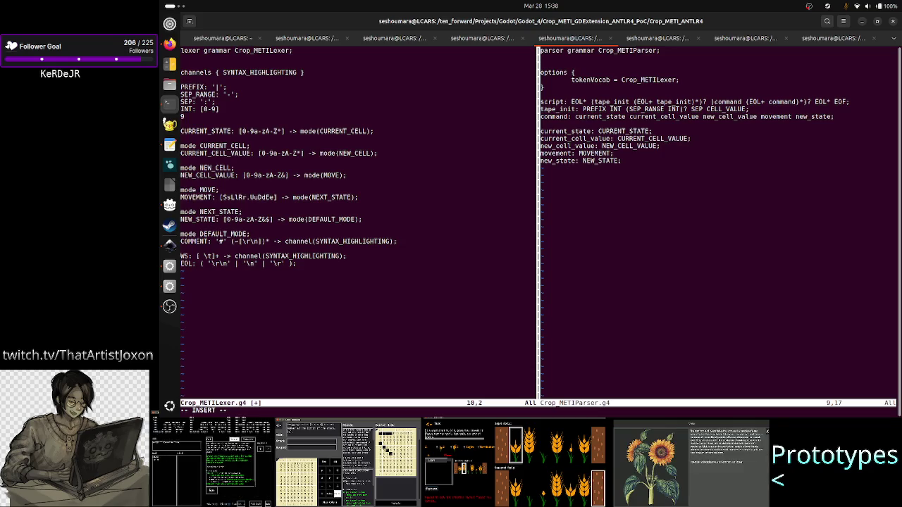
key(BackSpace)
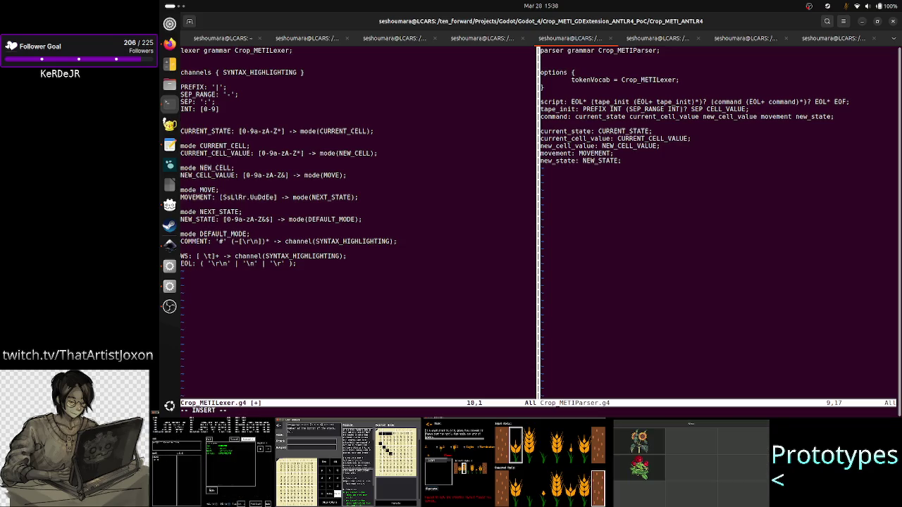
key(alt+Tab)
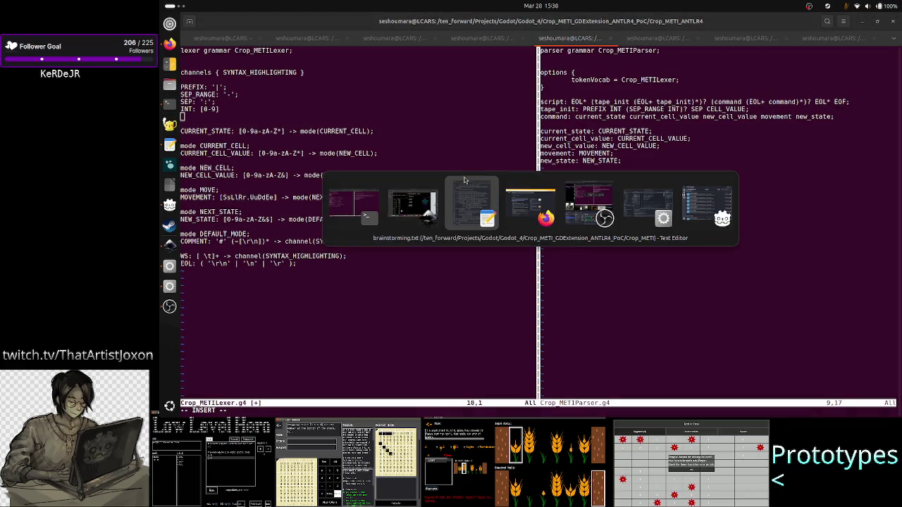
- In Inkscape's comment text, add a new line '8-9:s' beneath '|33-44:s'
key(alt+Tab)
key(alt+Tab)
key(alt+Tab)
key(alt+Tab)
key(alt+Tab)
key(alt+Tab)
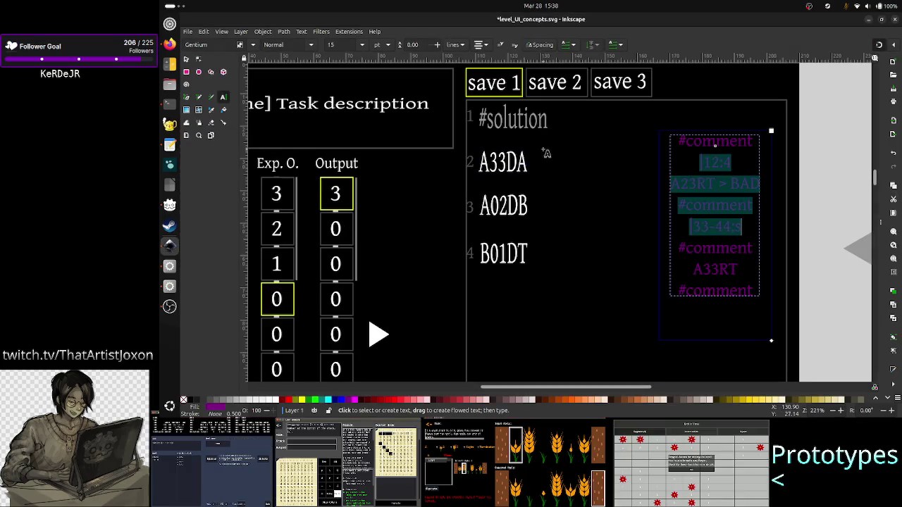
click(702, 226)
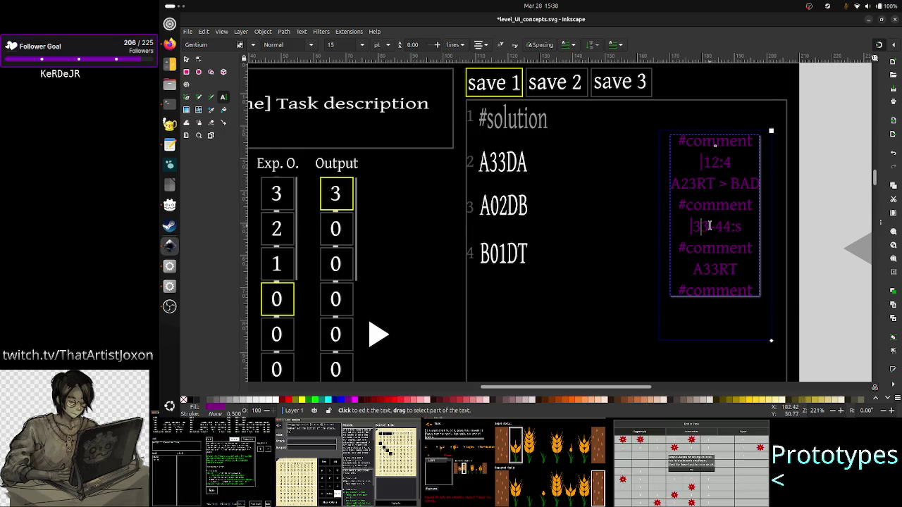
click(733, 225)
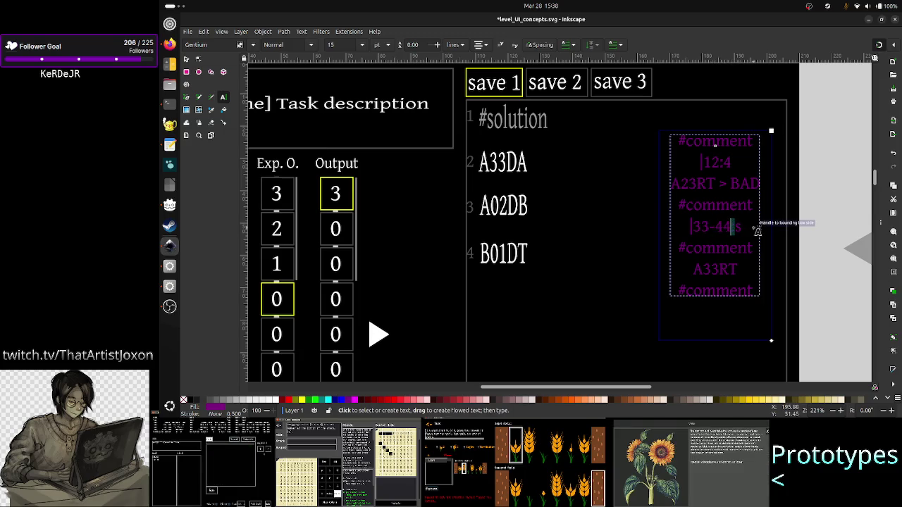
key(Right)
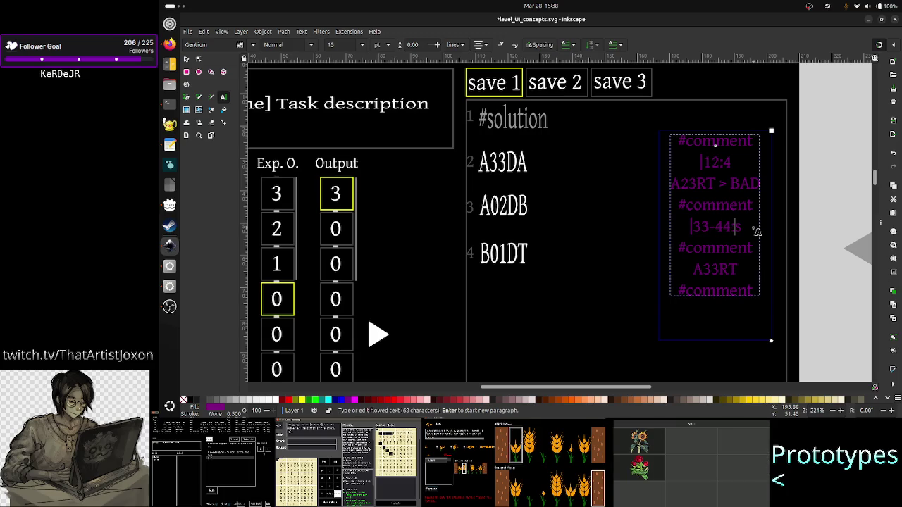
key(Left)
key(Left)
key(Left)
key(Left)
key(Left)
key(Right)
key(Right)
key(Right)
key(Right)
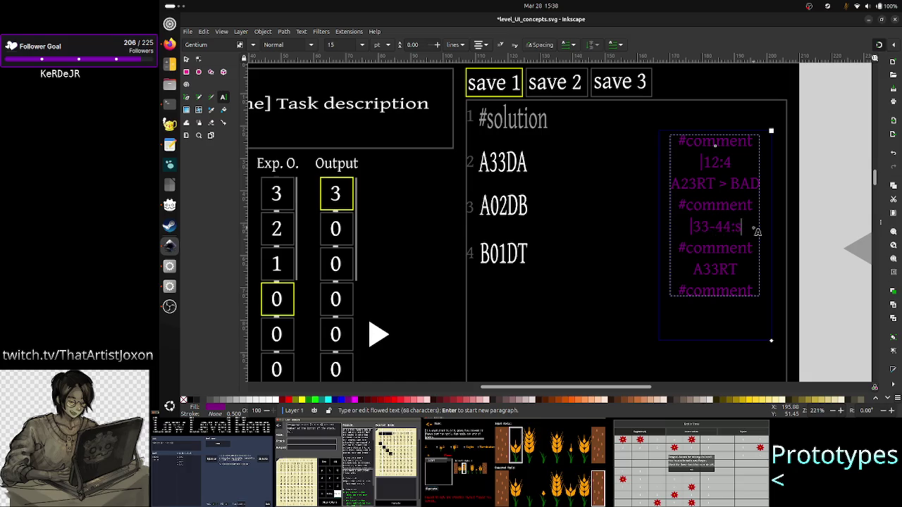
key(Return)
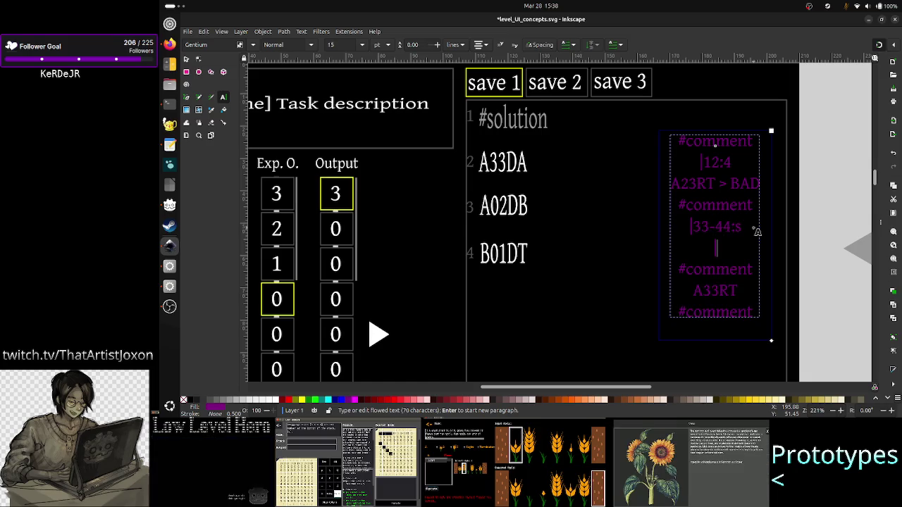
text(9)
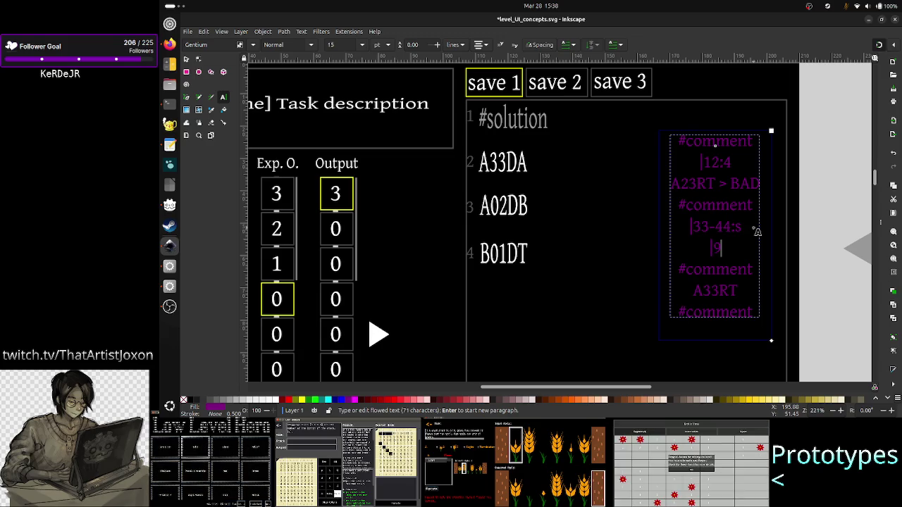
key(BackSpace)
text(8)
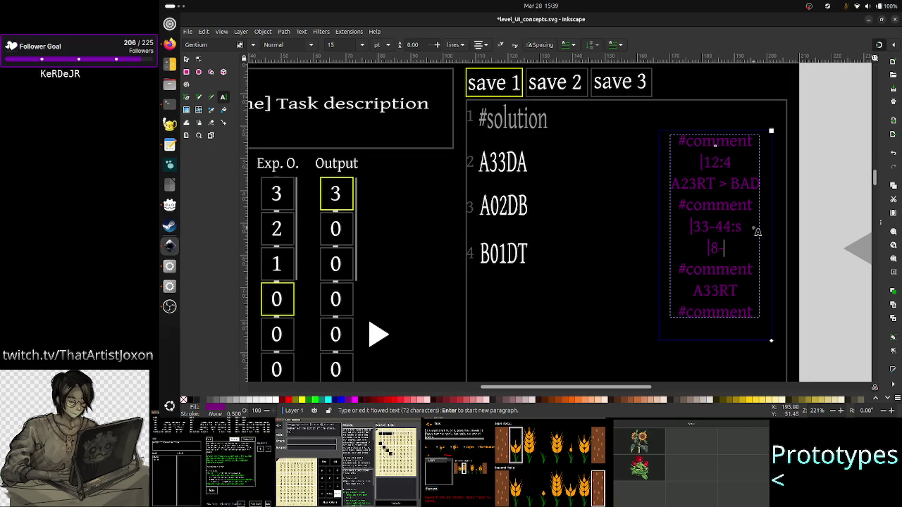
text(-9)
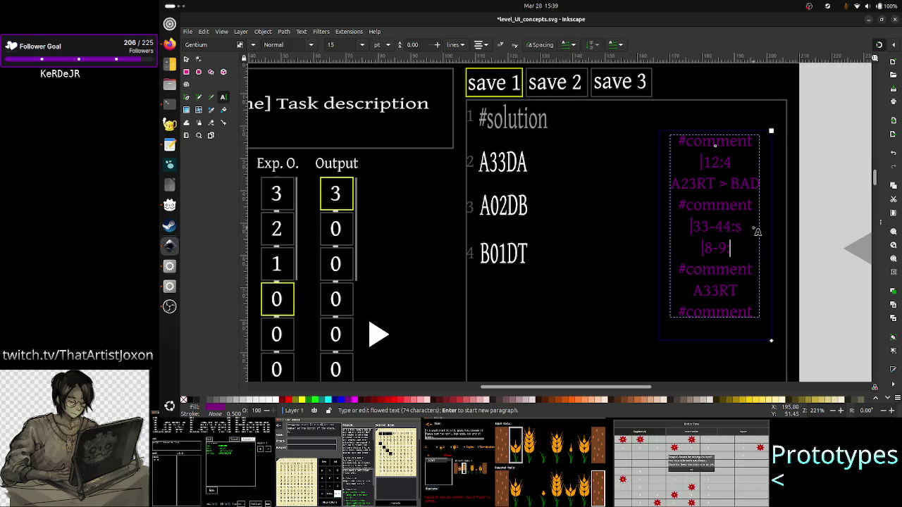
text(:s)
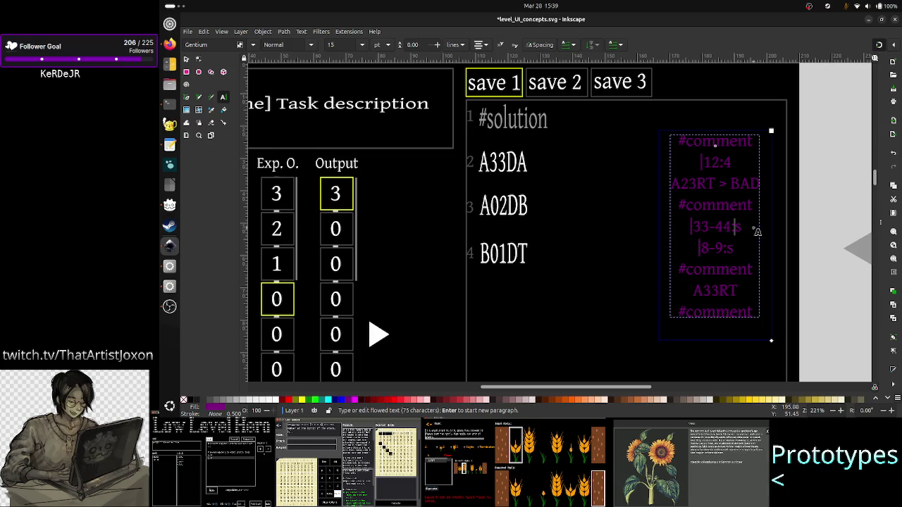
key(Up)
text(:)
key(Down)
key(Down)
- Pad the new line's numbers with zeros so it reads 08-09:s
key(Up)
key(Left)
key(Left)
key(Left)
key(Left)
key(Left)
text(0)
key(Right)
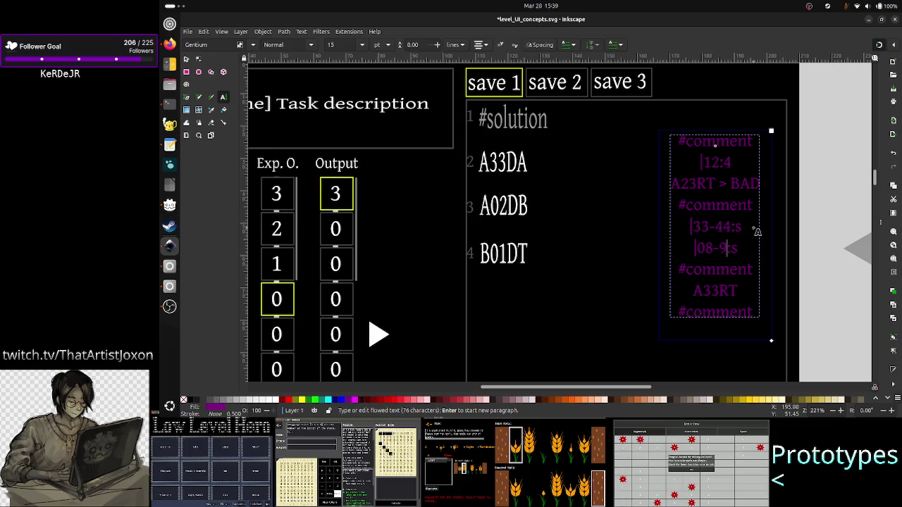
key(Right)
text(0)
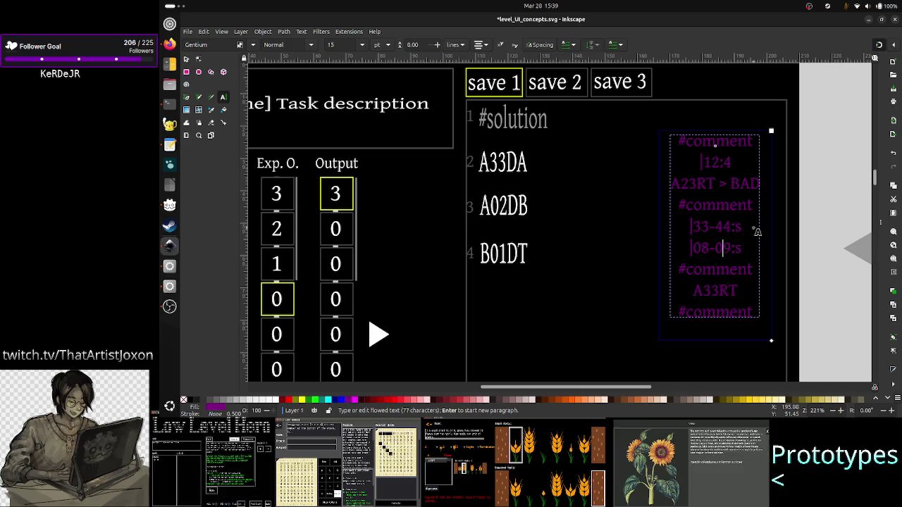
key(Up)
key(Left)
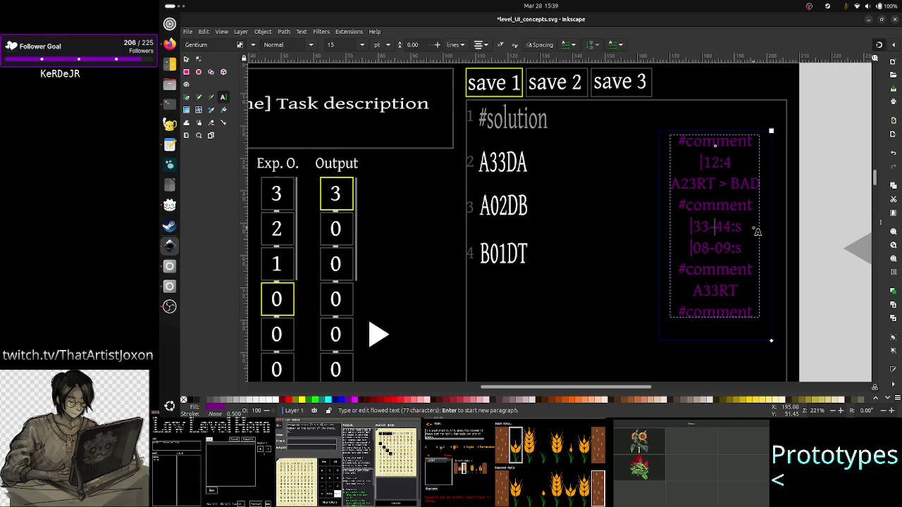
key(Right)
key(Right)
key(Left)
key(Left)
key(Right)
key(Right)
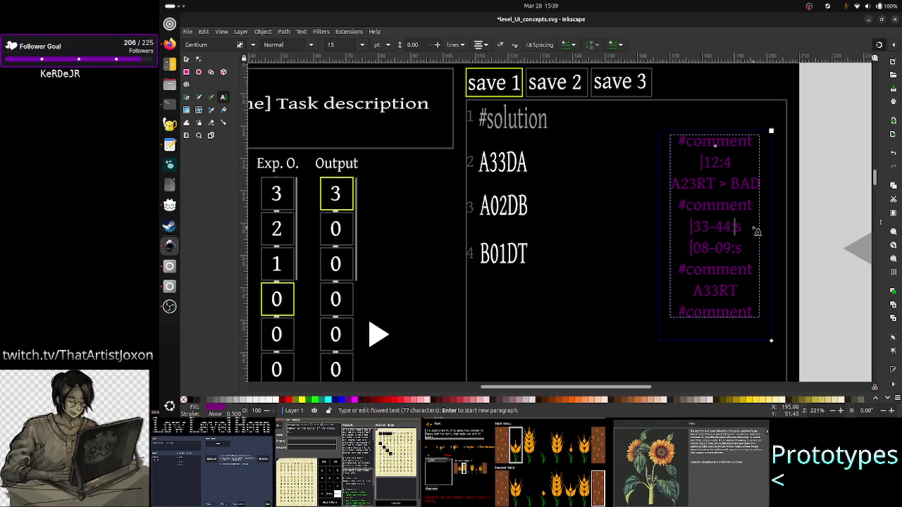
key(Down)
key(Left)
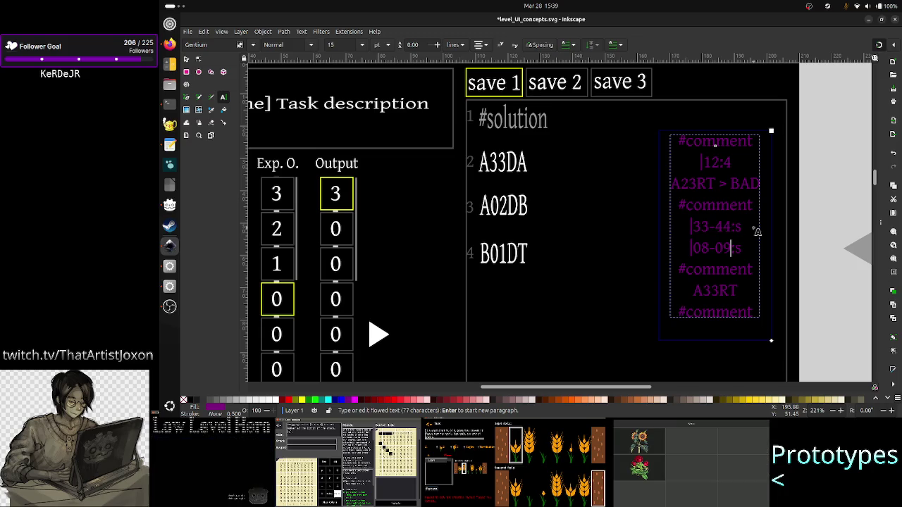
key(Left)
key(Left)
key(Left)
key(Left)
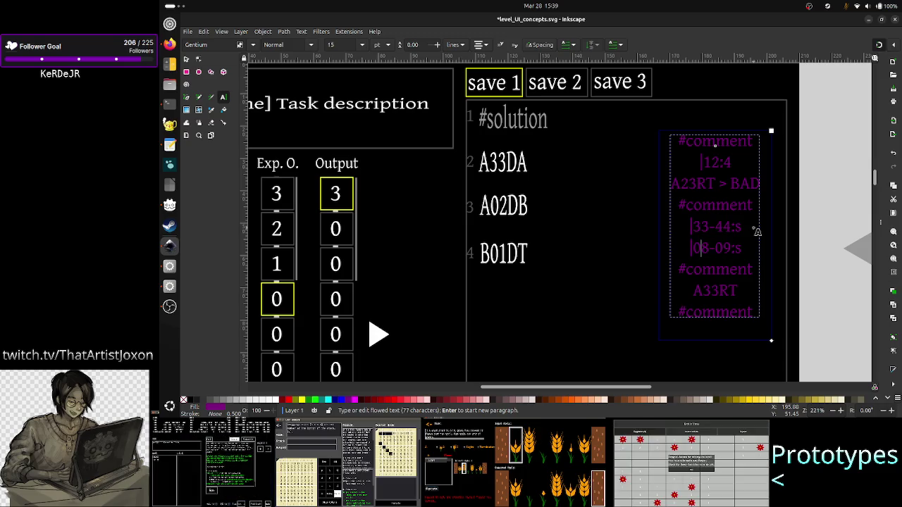
text(0)
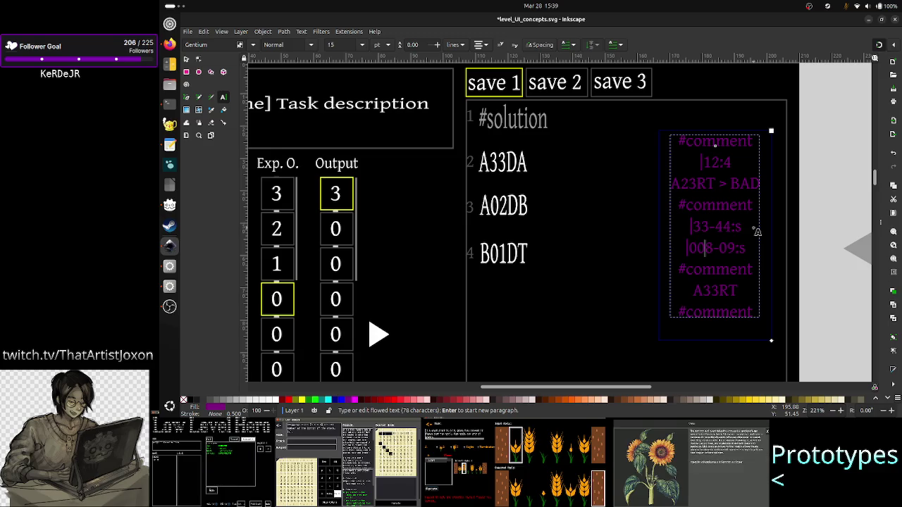
text(0)
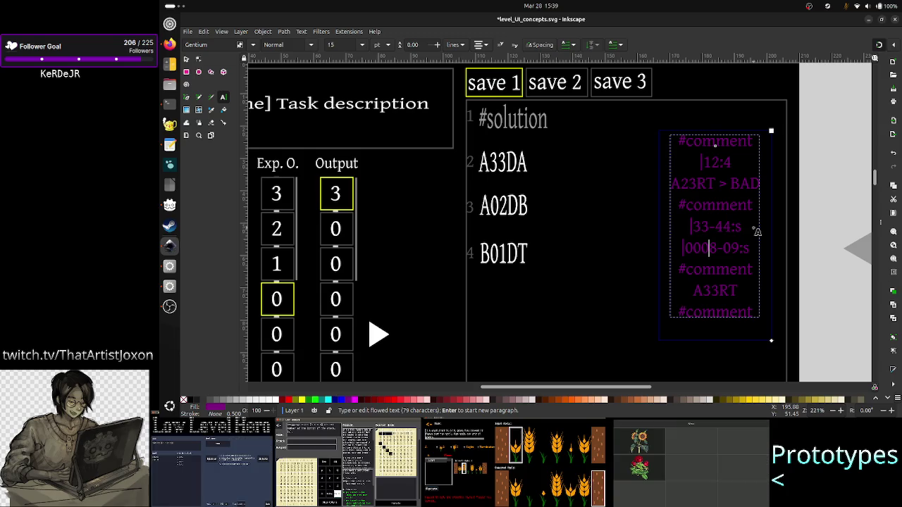
key(BackSpace)
key(BackSpace)
key(BackSpace)
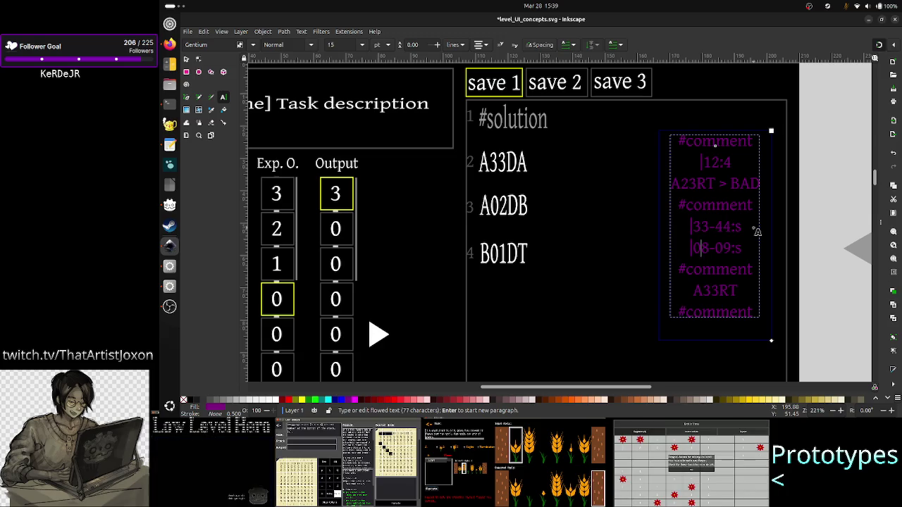
- Check the lexer's INT rule, then change the mockup line to 0-09:s
key(alt+Tab)
key(Up)
key(End)
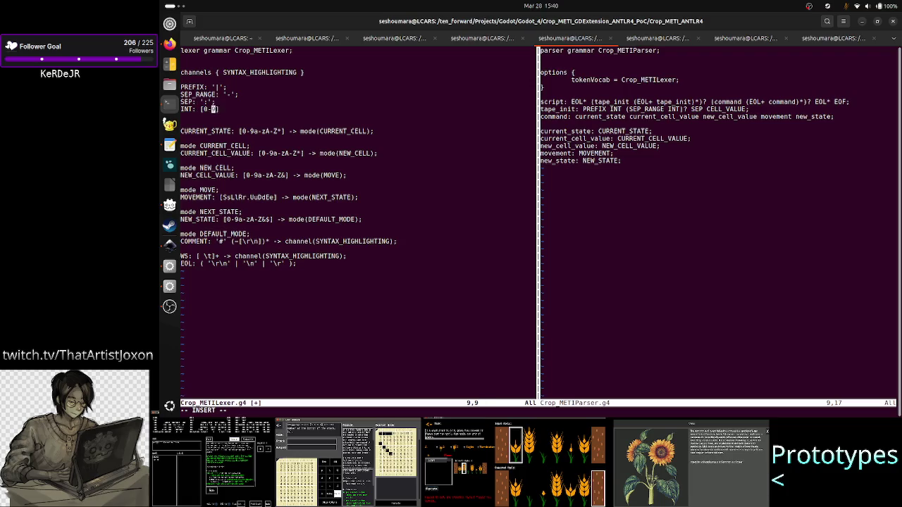
key(alt+Tab)
text(0)
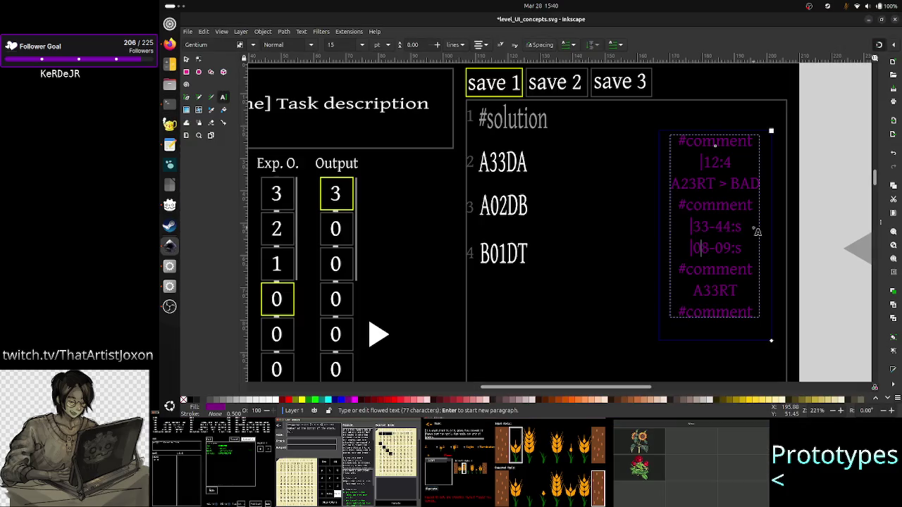
key(Delete)
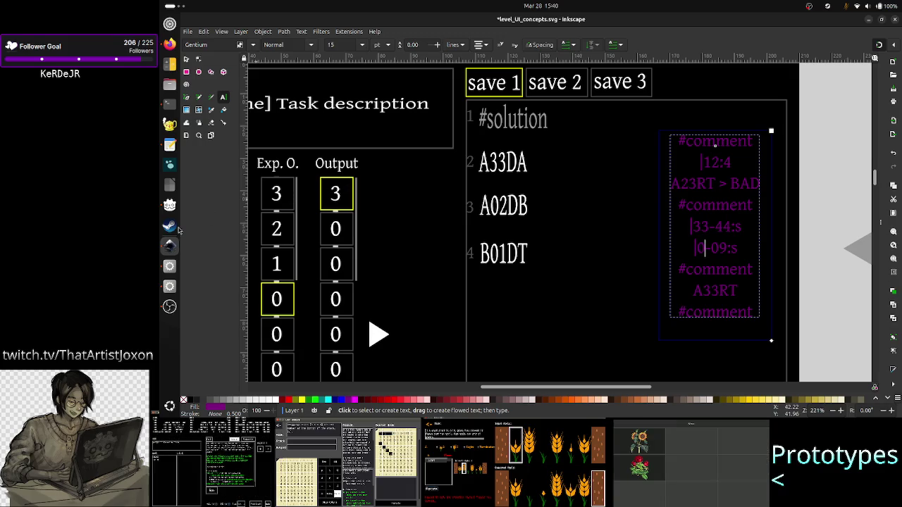
- Bring the Godot editor showing Crop_METI_SH.gd to the front from the dock
click(169, 266)
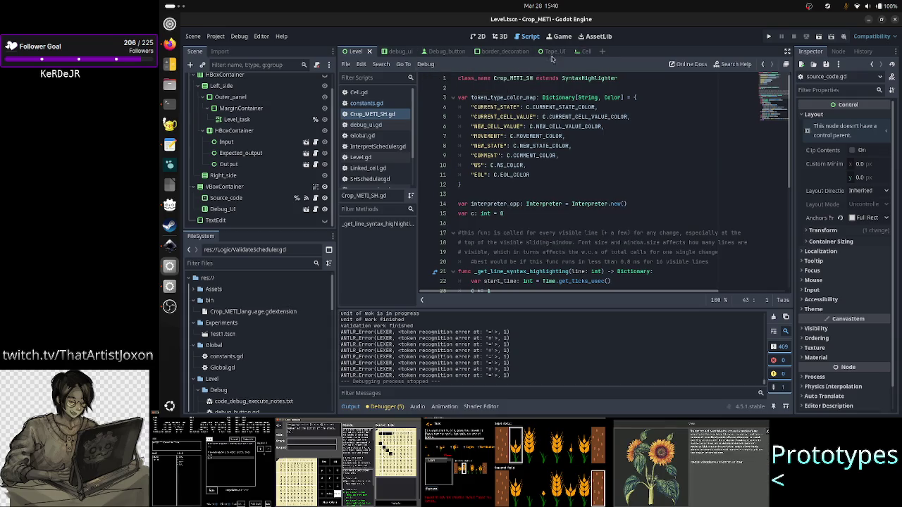
- Search the help for 'text' to open the TextEdit class reference, collapsing the output panel
click(724, 64)
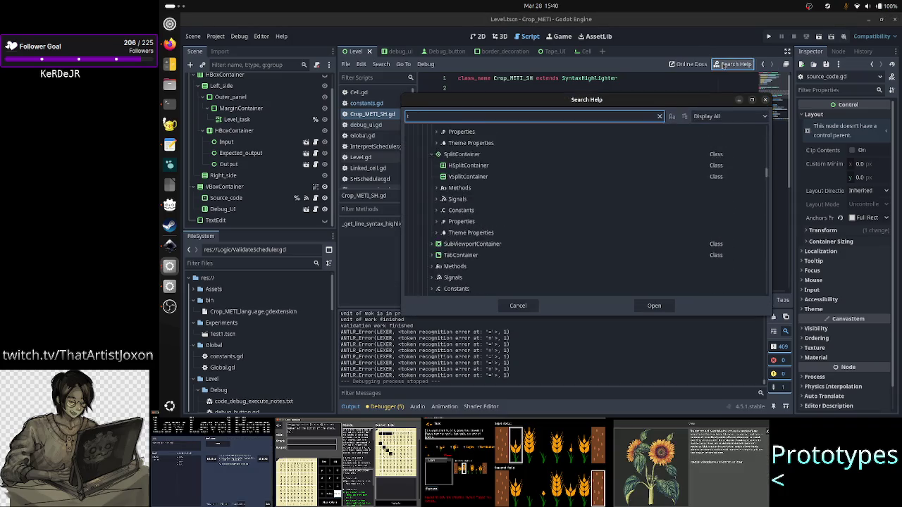
text(textedi)
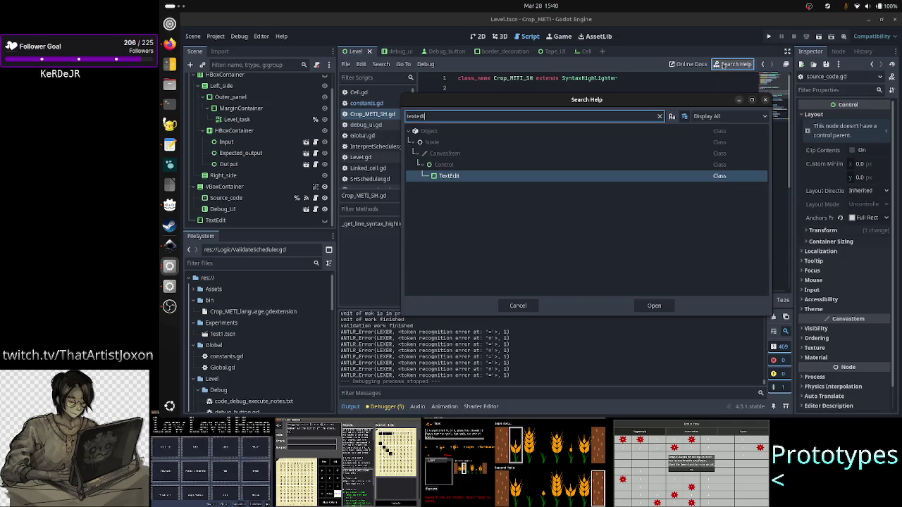
key(Escape)
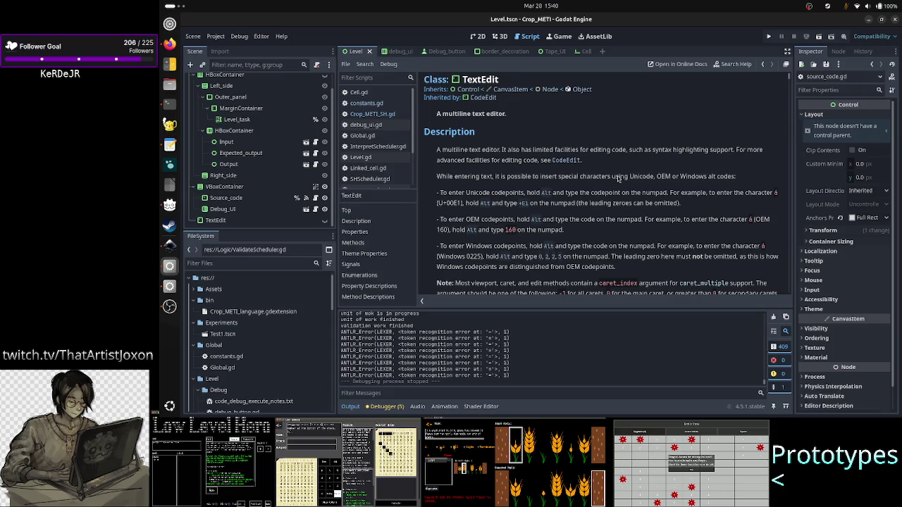
click(381, 406)
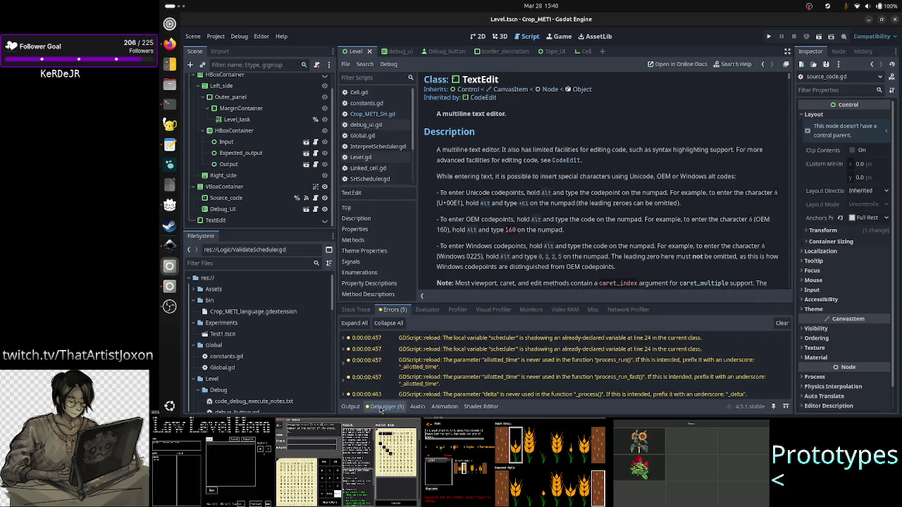
click(352, 406)
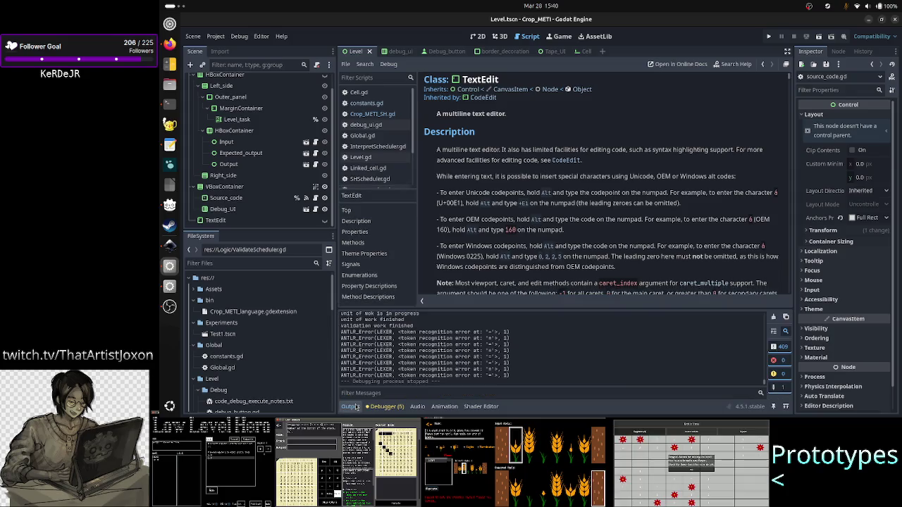
click(353, 406)
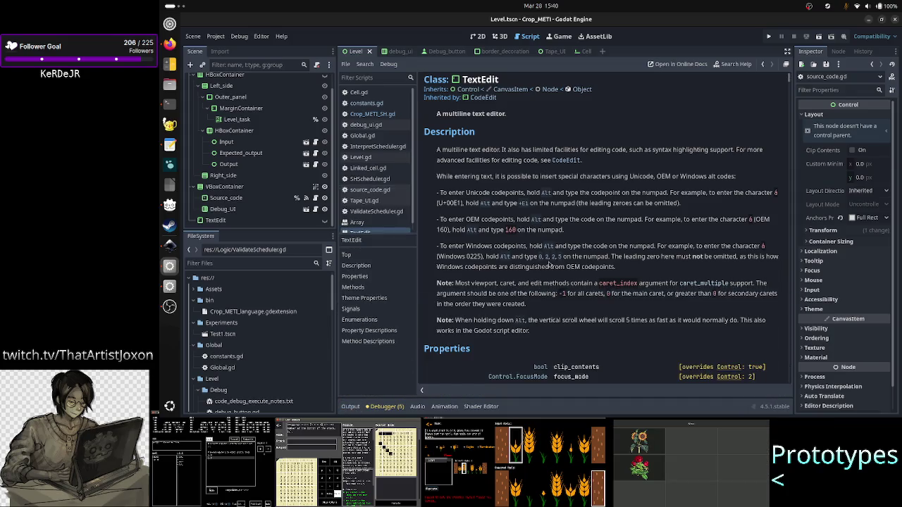
- Scroll through the TextEdit properties, then return to the 2D view of Level
scroll(555, 258, down, 1)
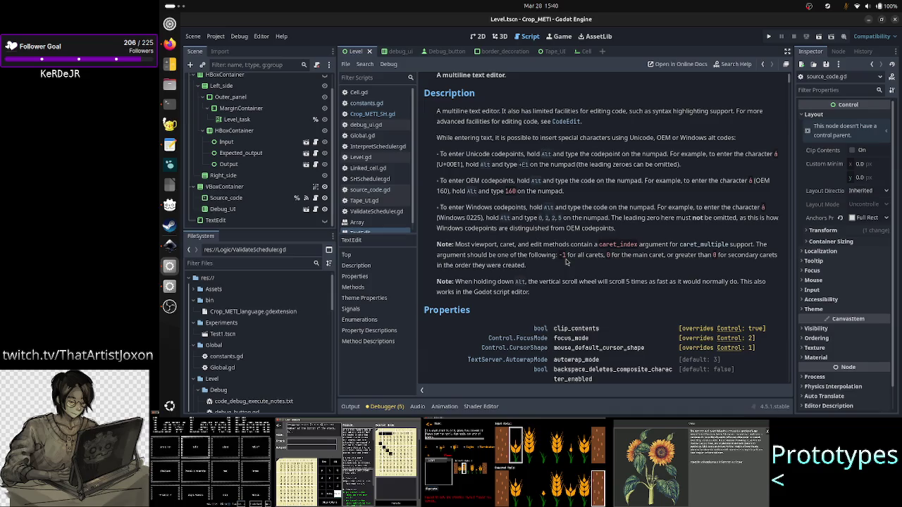
scroll(566, 262, down, 5)
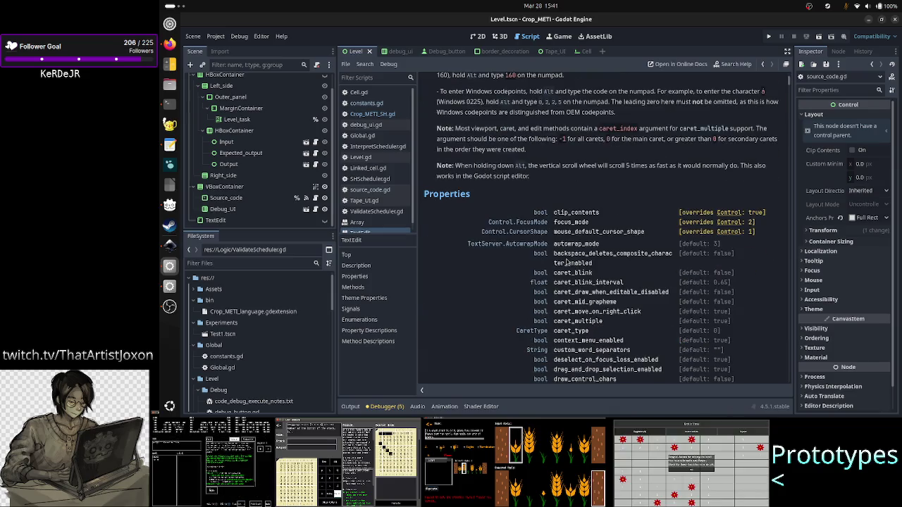
scroll(566, 262, down, 1)
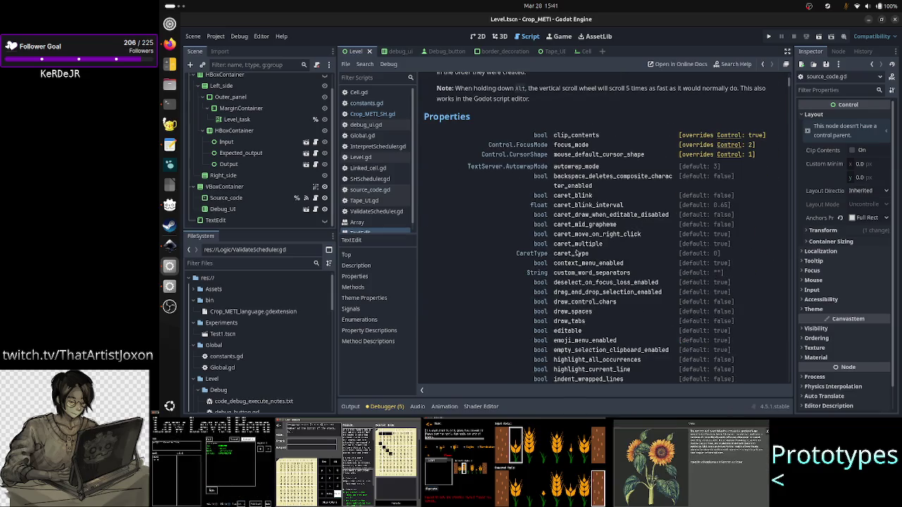
scroll(577, 273, down, 5)
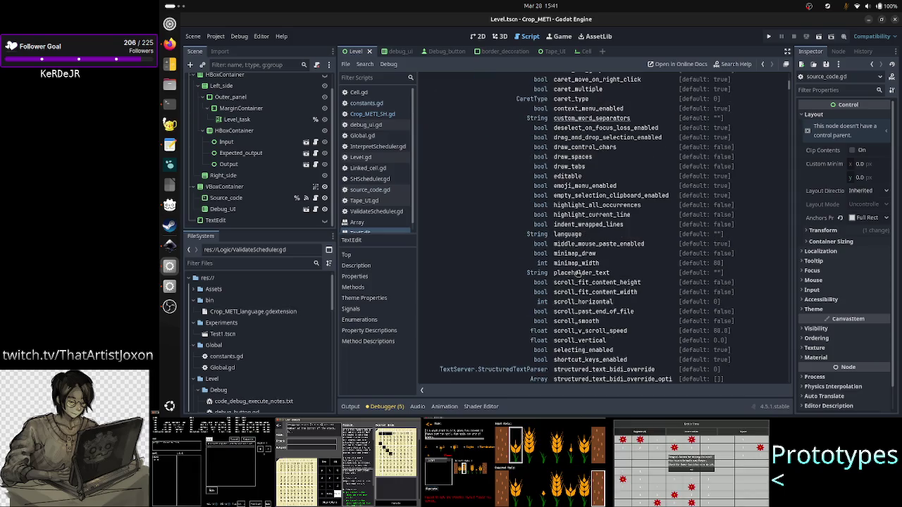
scroll(595, 247, down, 4)
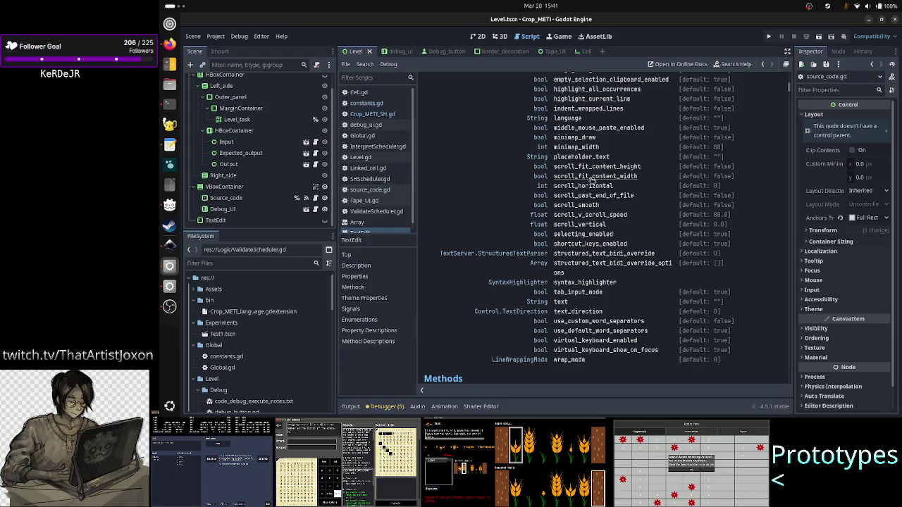
scroll(595, 245, up, 3)
scroll(593, 212, up, 3)
scroll(590, 178, up, 2)
scroll(592, 180, up, 1)
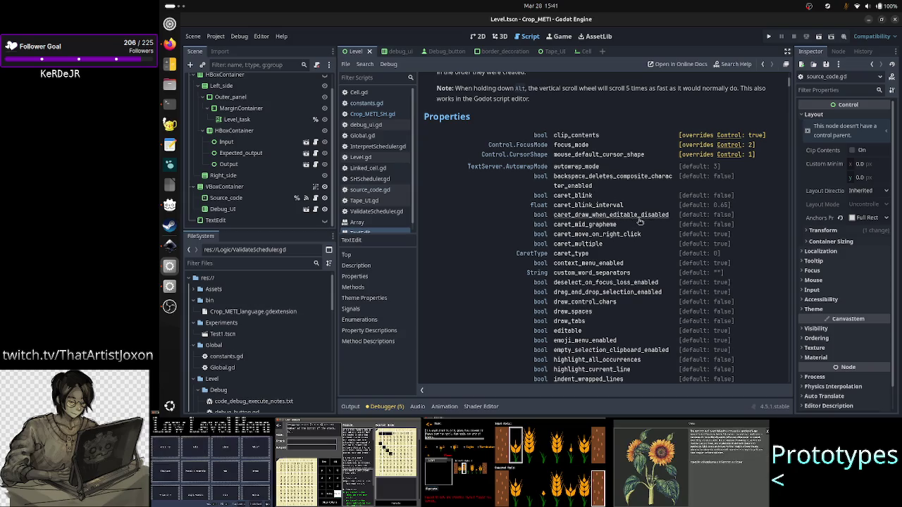
scroll(634, 237, down, 1)
scroll(635, 238, down, 2)
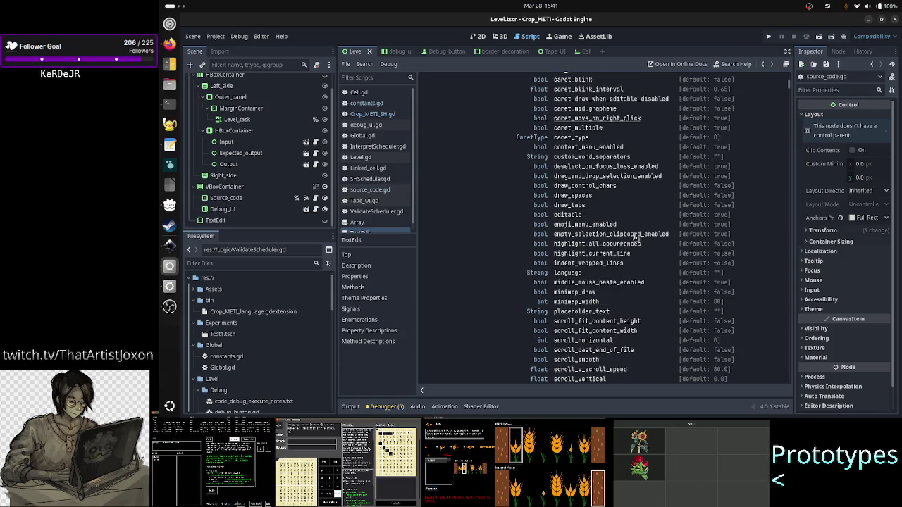
scroll(634, 238, down, 1)
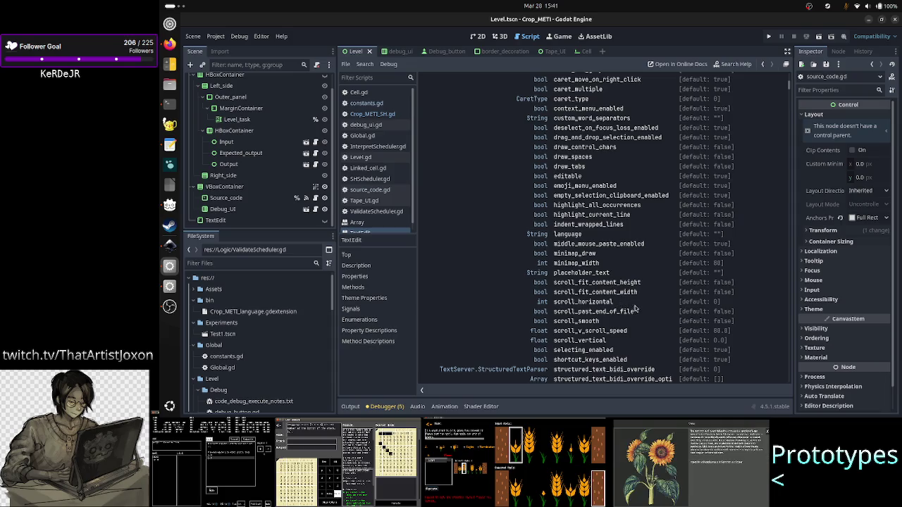
scroll(646, 310, down, 2)
scroll(645, 310, down, 1)
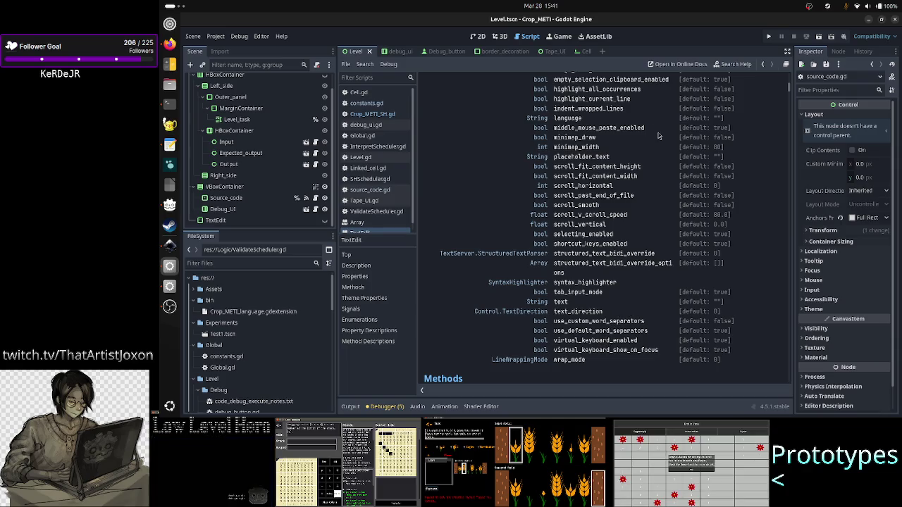
click(477, 36)
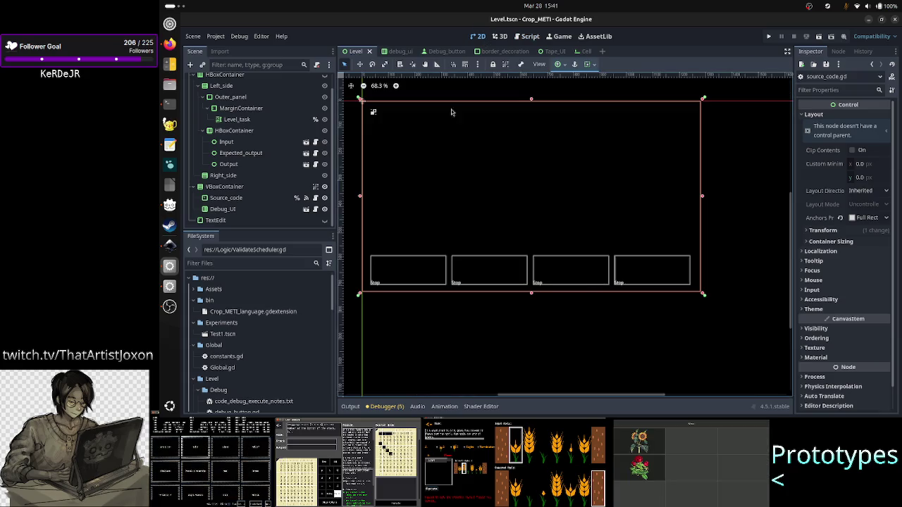
- Select the Source_code node and expand its CodeEdit Gutters section in the Inspector
click(239, 199)
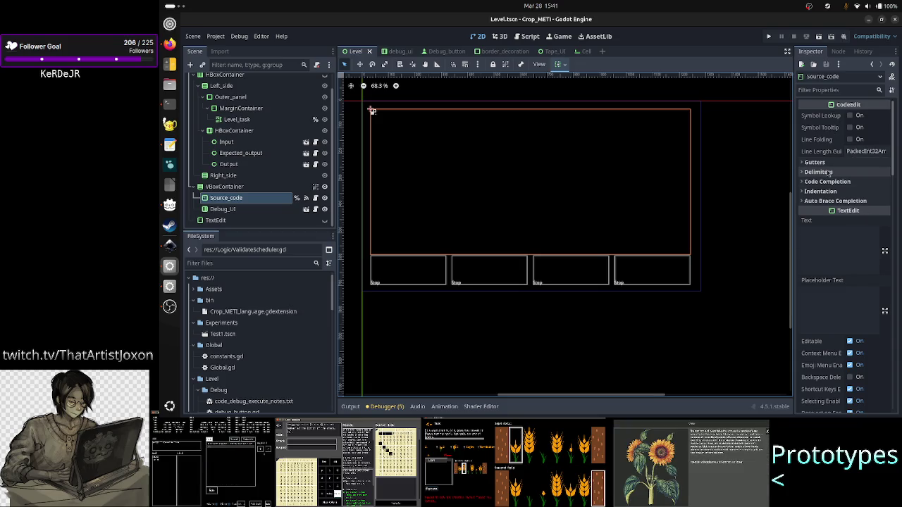
scroll(829, 173, down, 5)
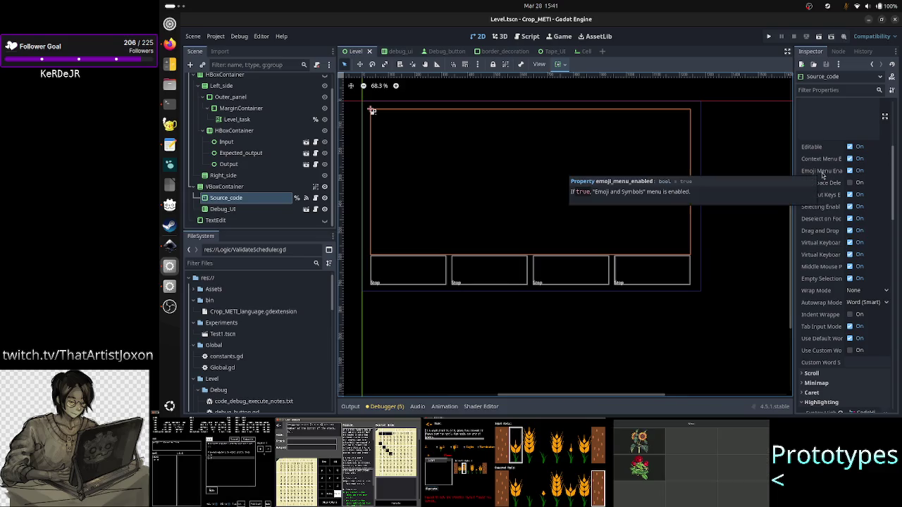
scroll(825, 155, up, 3)
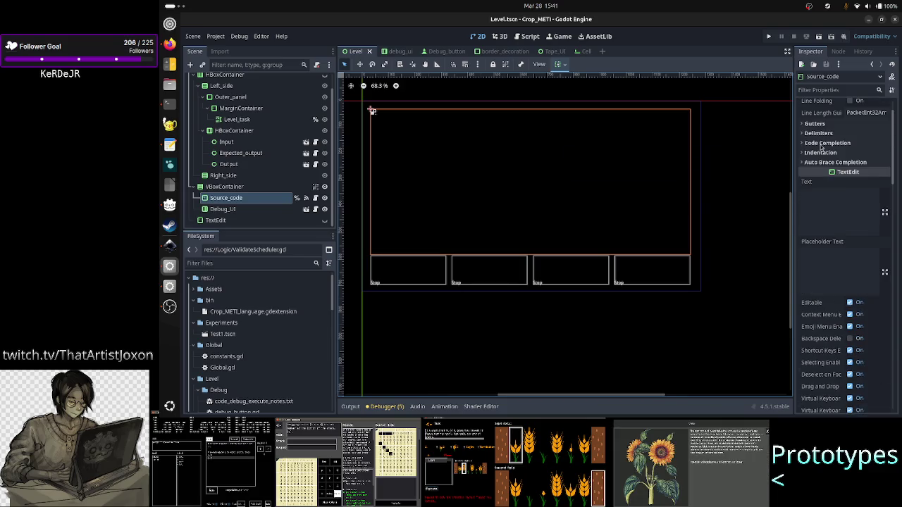
scroll(820, 148, up, 2)
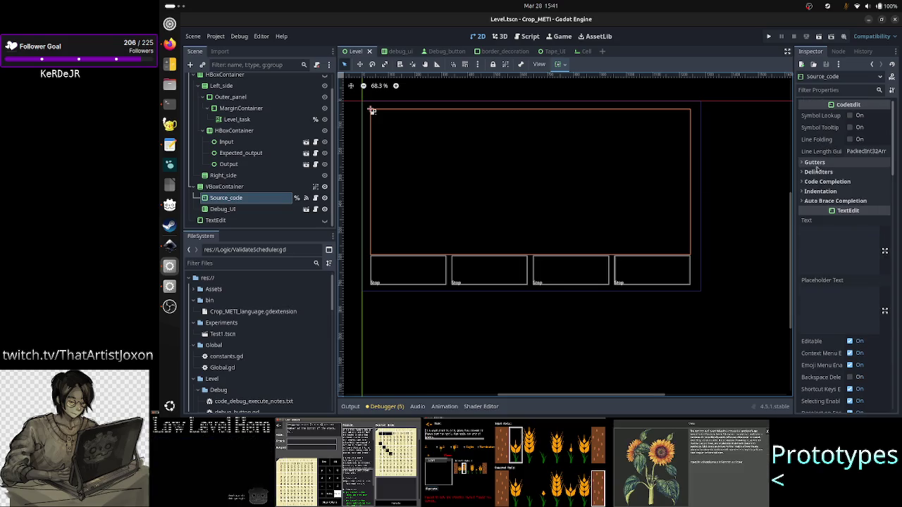
click(824, 162)
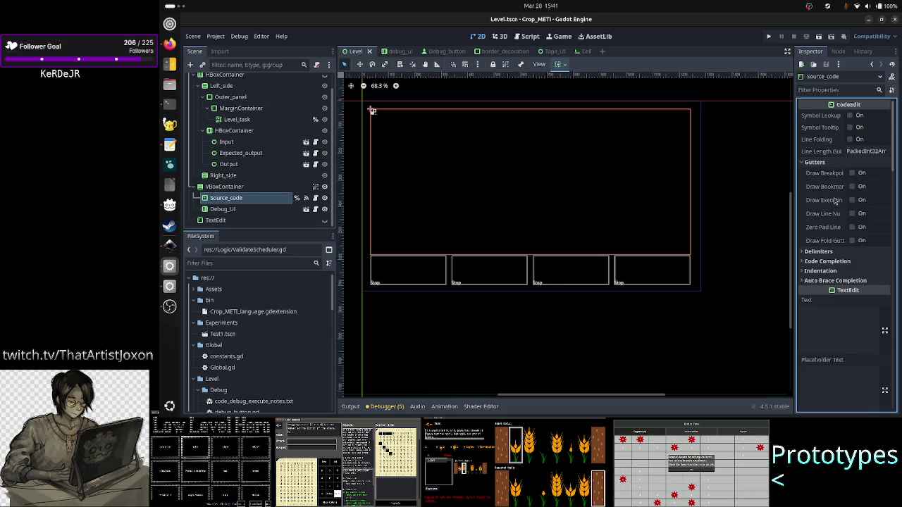